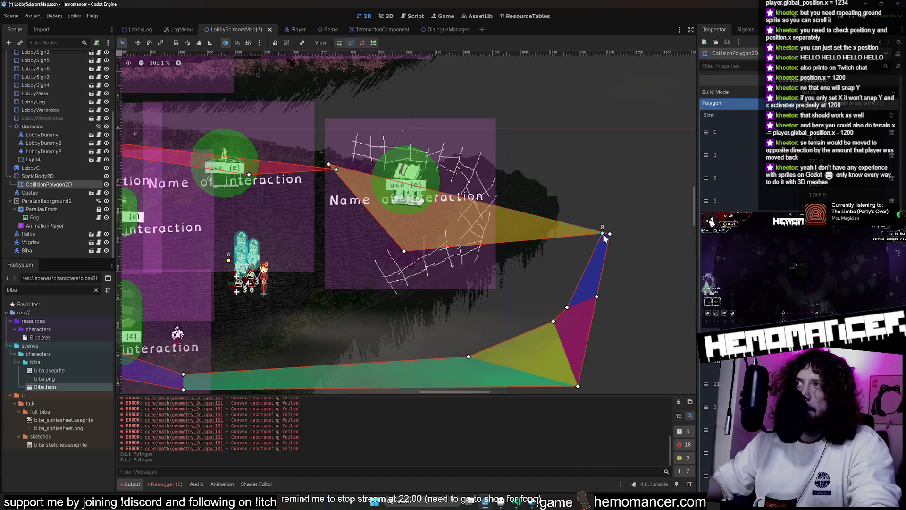
- Drag the collision polygon's right-side points left onto the ground edge
mouse_move(603, 233)
left_mouse_down()
mouse_move(477, 289)
mouse_move(352, 303)
left_mouse_up()
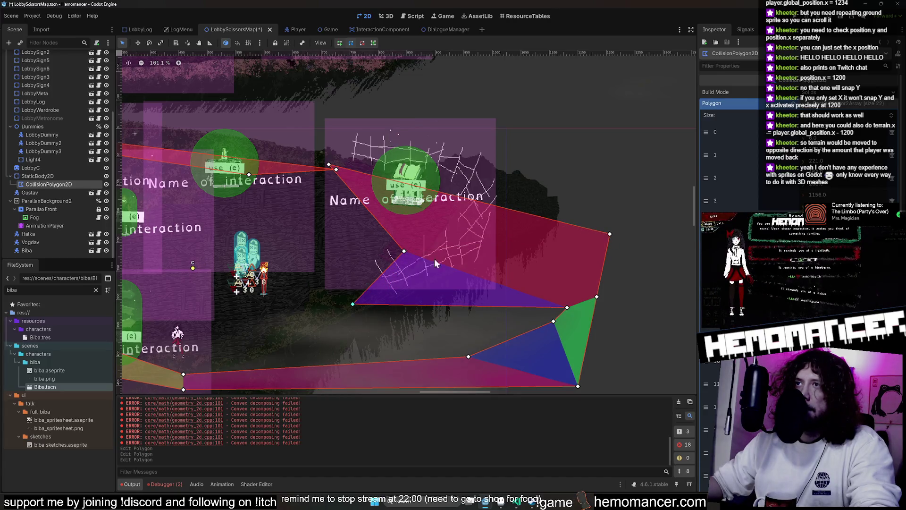
left_click_drag(403, 251, 390, 236)
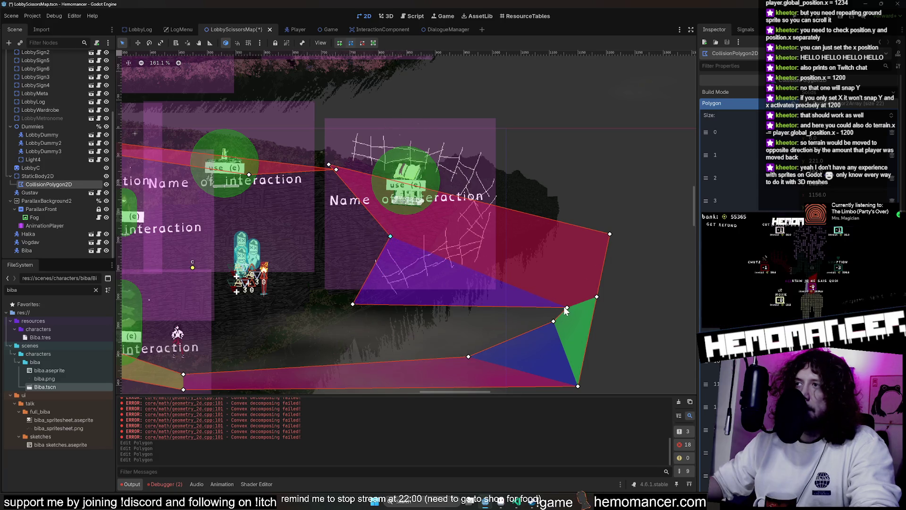
mouse_move(565, 310)
left_mouse_down()
mouse_move(372, 332)
mouse_move(276, 319)
mouse_move(277, 330)
left_mouse_up()
left_click_drag(488, 156, 613, 105)
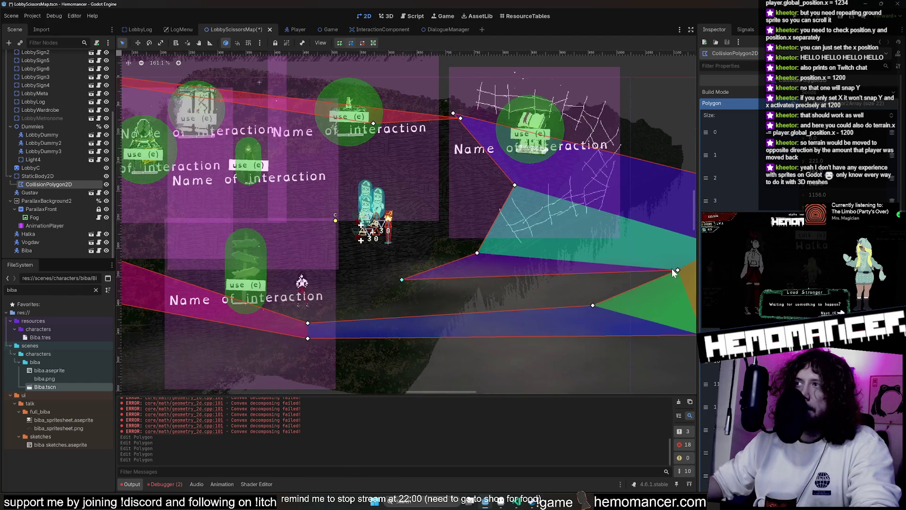
mouse_move(677, 268)
left_mouse_down()
mouse_move(331, 307)
mouse_move(366, 296)
left_mouse_up()
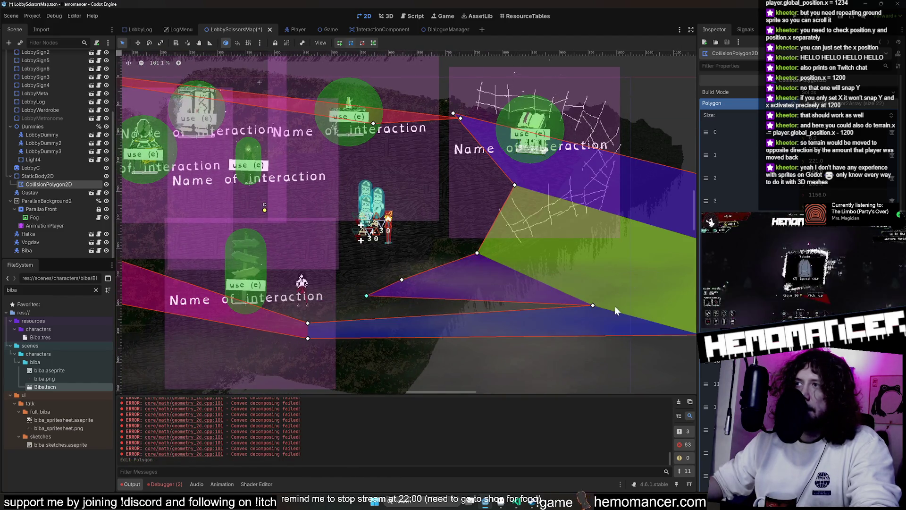
mouse_move(592, 306)
left_mouse_down()
mouse_move(470, 319)
mouse_move(338, 308)
left_mouse_up()
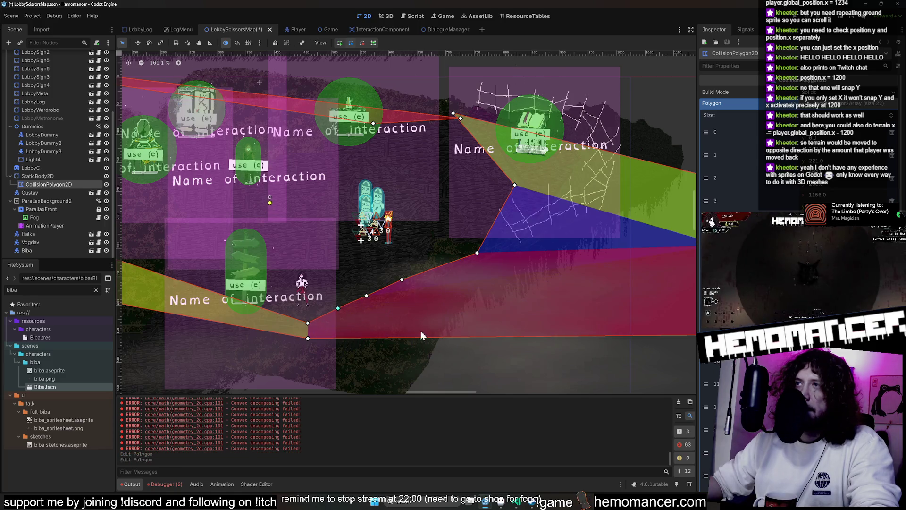
left_click_drag(422, 335, 261, 299)
- Delete an unneeded polygon point and pull the right tip in beside the web
right_click(541, 299)
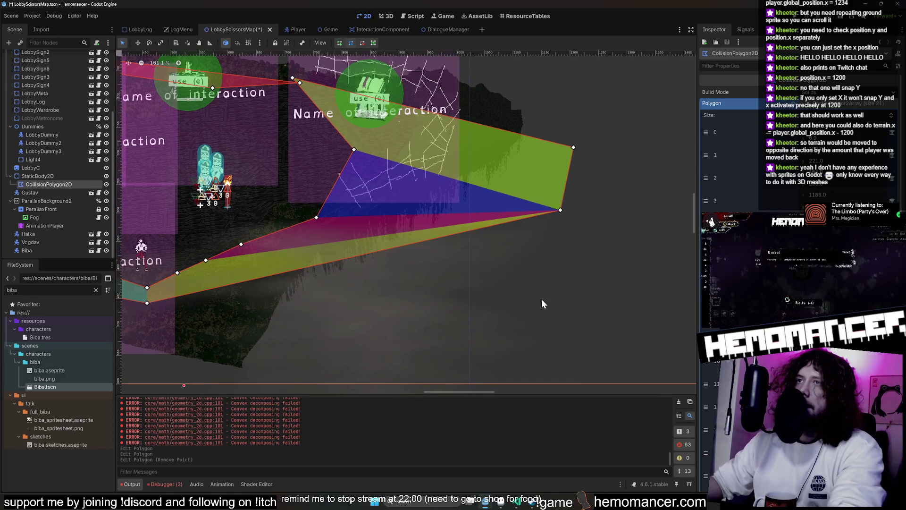
left_click_drag(560, 209, 347, 268)
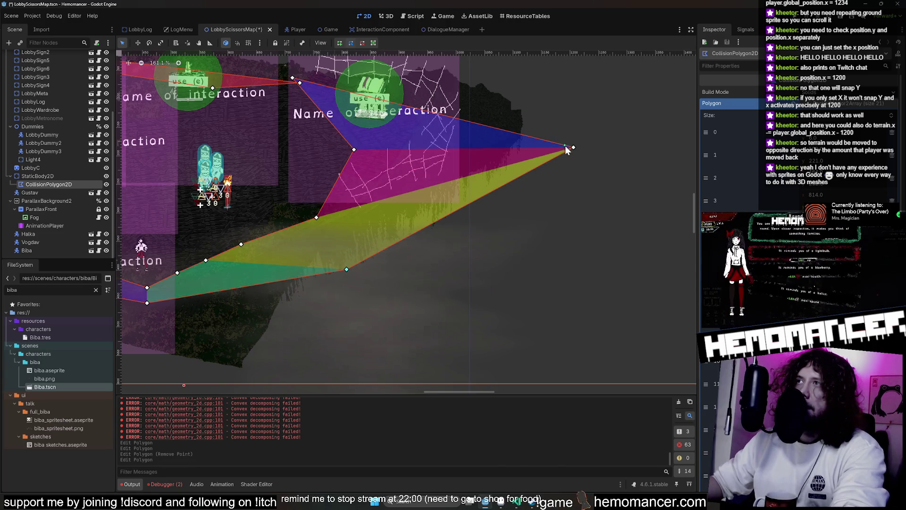
mouse_move(574, 150)
left_mouse_down()
mouse_move(448, 188)
mouse_move(420, 145)
left_mouse_up()
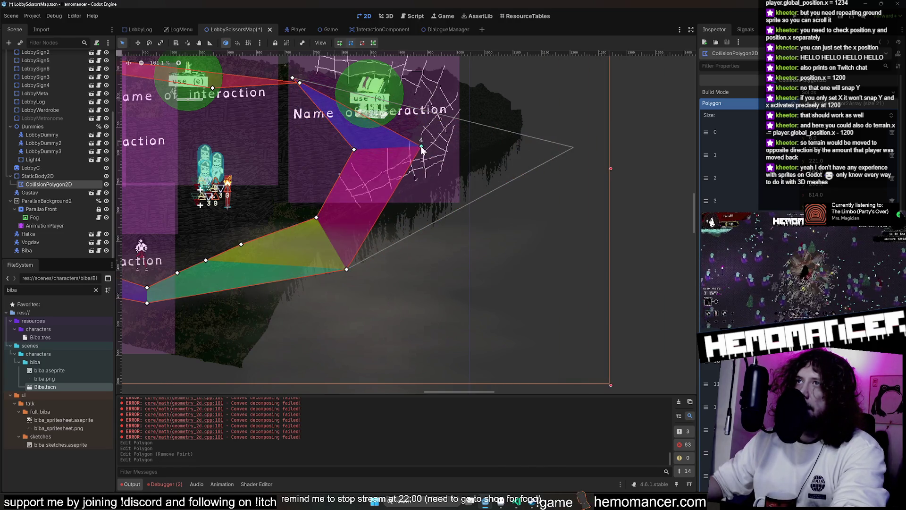
left_click_drag(478, 176, 525, 206)
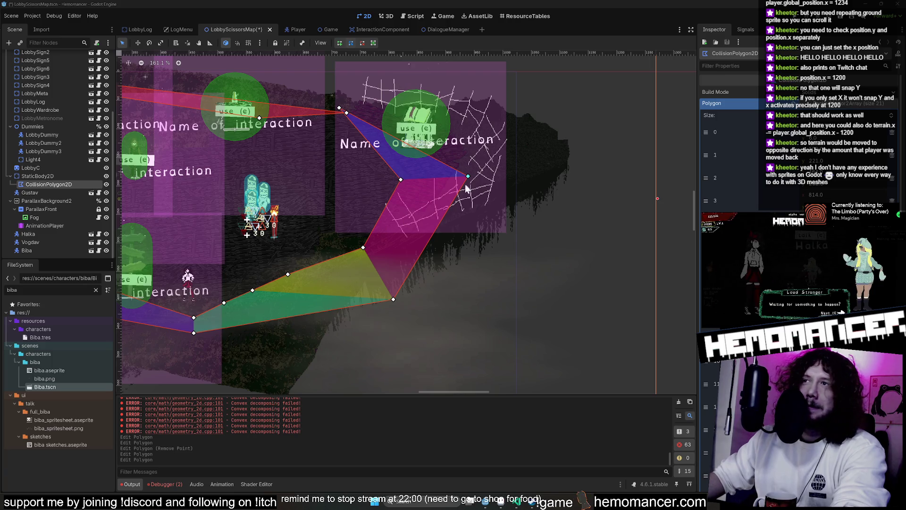
- Zoom in and adjust the polygon points beside the web
scroll(542, 217, "up", 3)
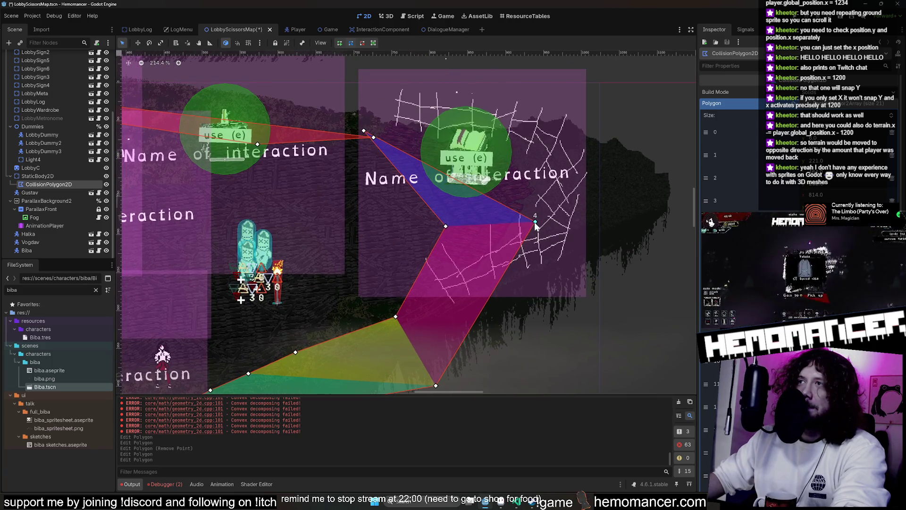
left_click_drag(535, 222, 533, 207)
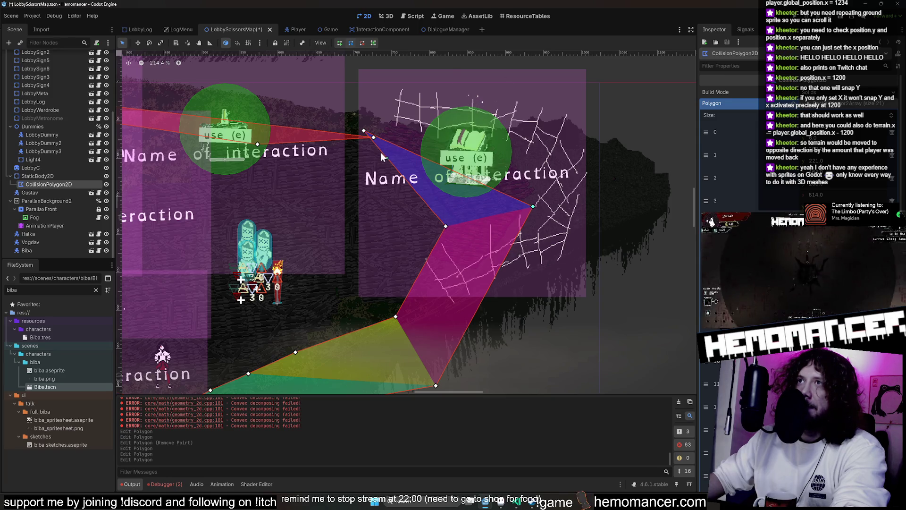
mouse_move(365, 131)
left_mouse_down()
mouse_move(375, 137)
mouse_move(337, 116)
left_mouse_up()
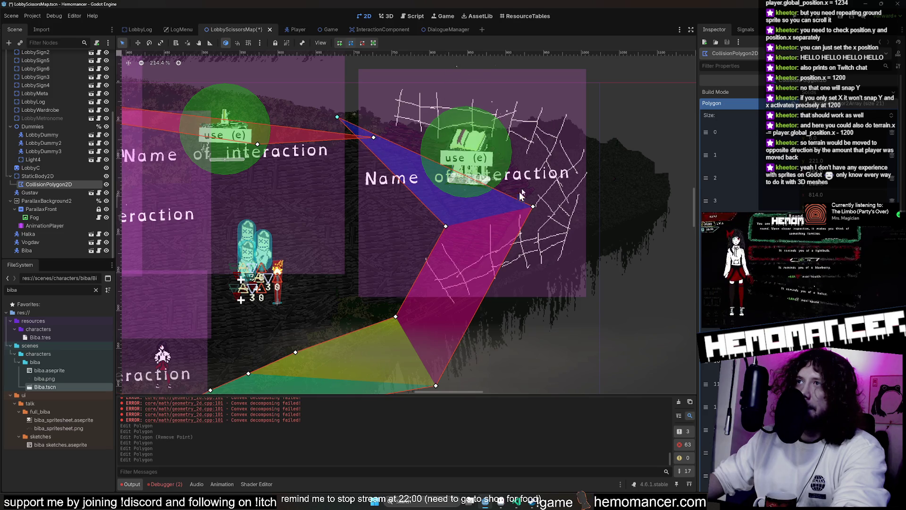
left_click_drag(512, 195, 734, 63)
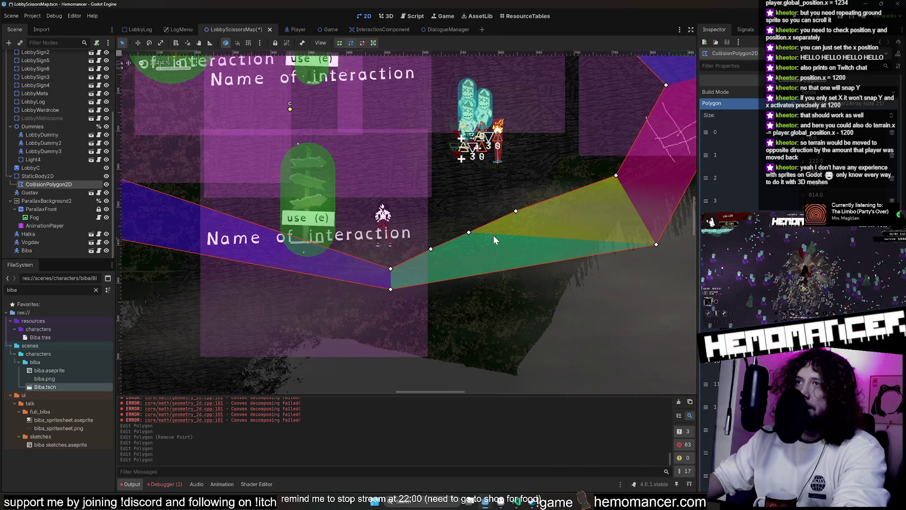
scroll(373, 191, "down", 1)
left_click_drag(373, 193, 353, 268)
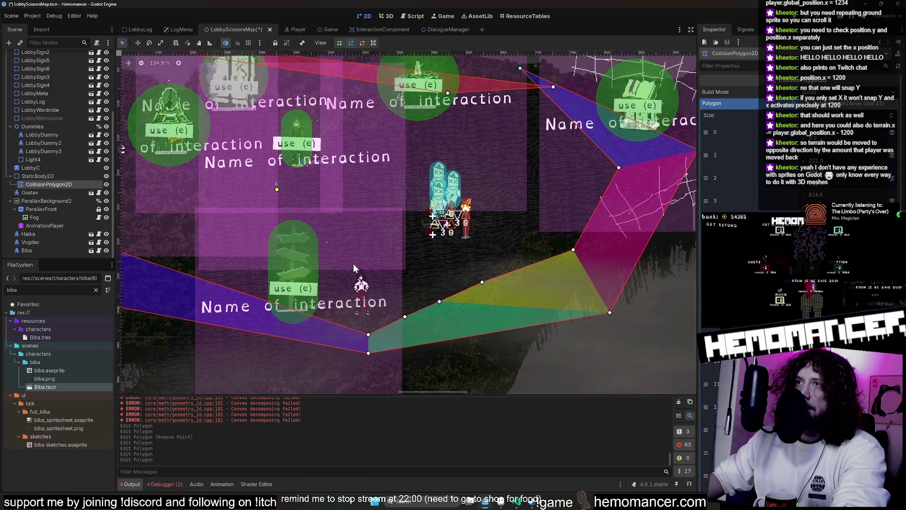
- Fit the lower slope points and insert a new point on the right slope edge
left_click_drag(368, 337, 292, 320)
scroll(542, 220, "up", 6)
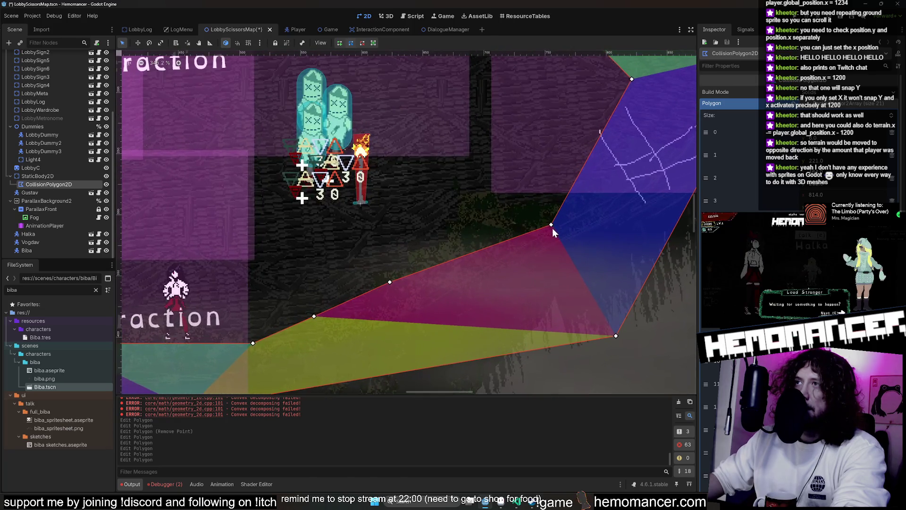
left_click_drag(550, 226, 468, 197)
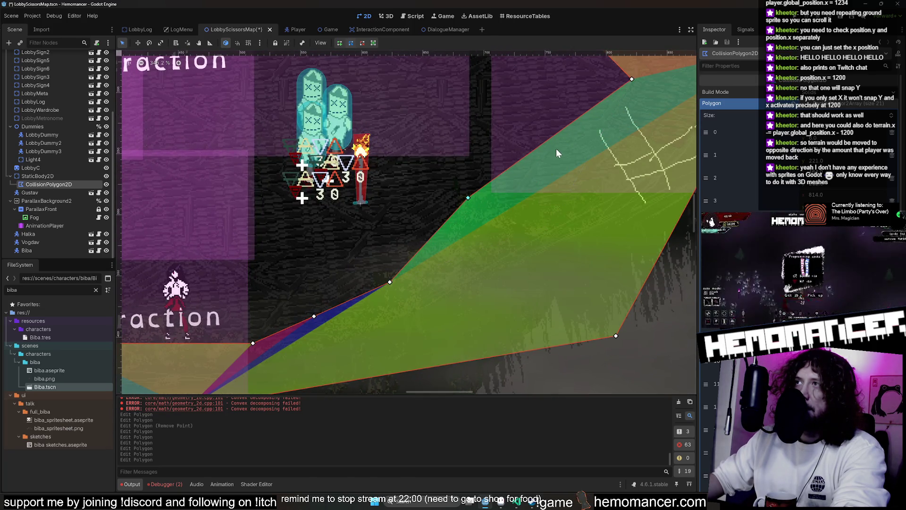
mouse_move(548, 141)
left_mouse_down()
mouse_move(666, 220)
mouse_move(681, 198)
mouse_move(614, 173)
mouse_move(414, 237)
mouse_move(400, 231)
mouse_move(417, 251)
left_mouse_up()
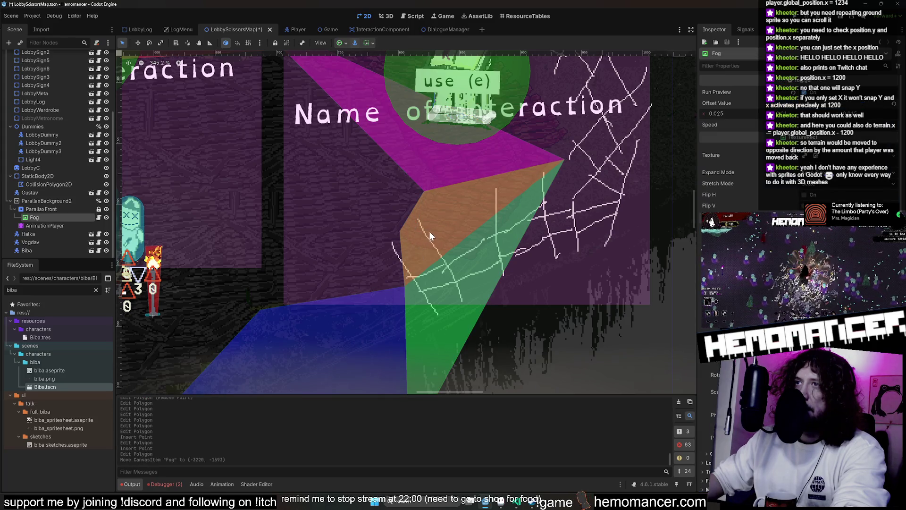
scroll(429, 231, "down", 1)
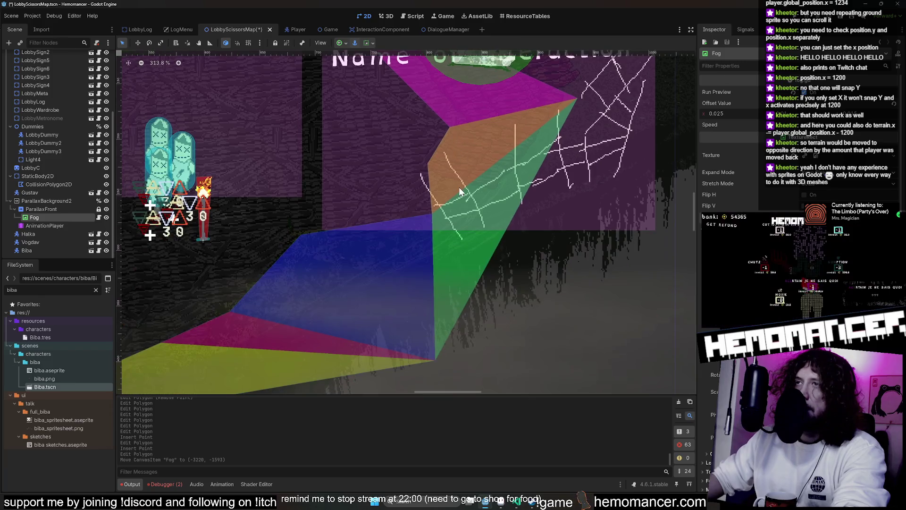
scroll(458, 188, "down", 2)
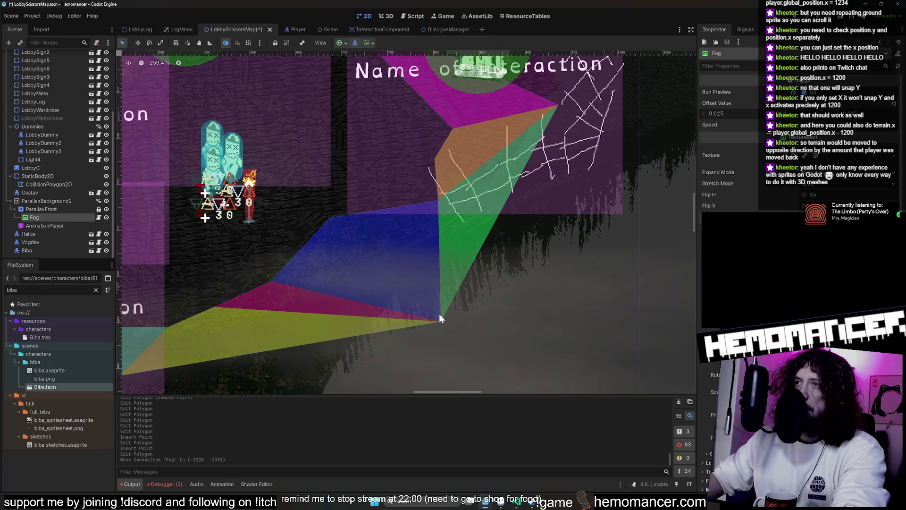
scroll(449, 255, "down", 2)
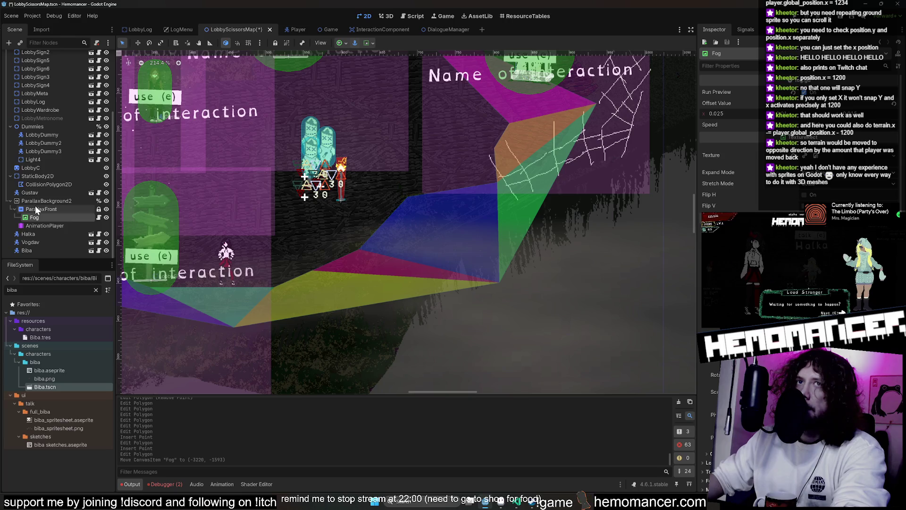
left_click(48, 185)
- Move the polygon's left-side points right and down around the upper path
mouse_move(499, 282)
left_mouse_down()
mouse_move(425, 206)
mouse_move(485, 220)
mouse_move(527, 201)
left_mouse_up()
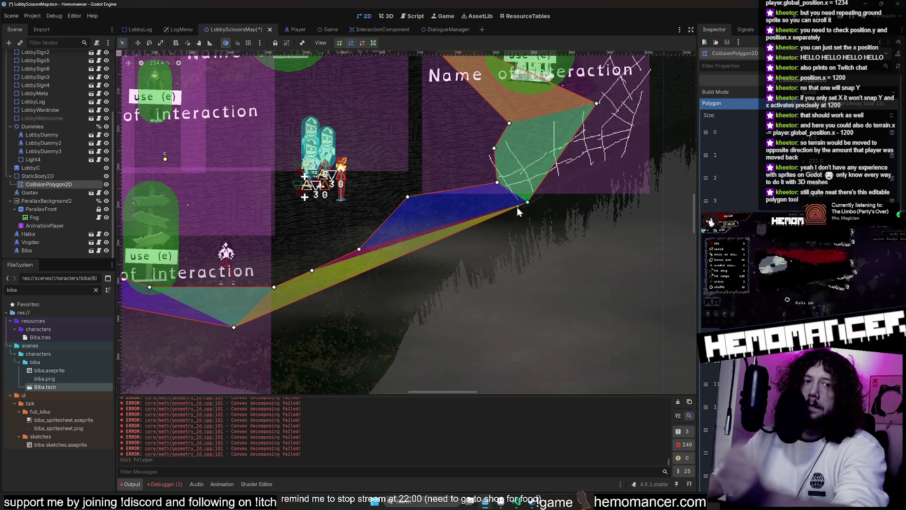
scroll(467, 291, "down", 2)
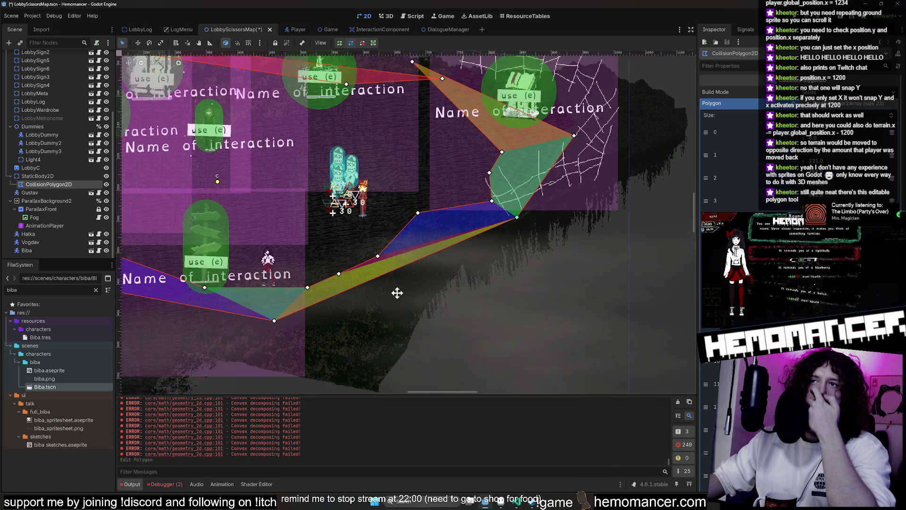
mouse_move(115, 303)
left_mouse_down()
mouse_move(313, 267)
mouse_move(354, 168)
mouse_move(358, 222)
mouse_move(356, 196)
left_mouse_up()
scroll(356, 197, "up", 1)
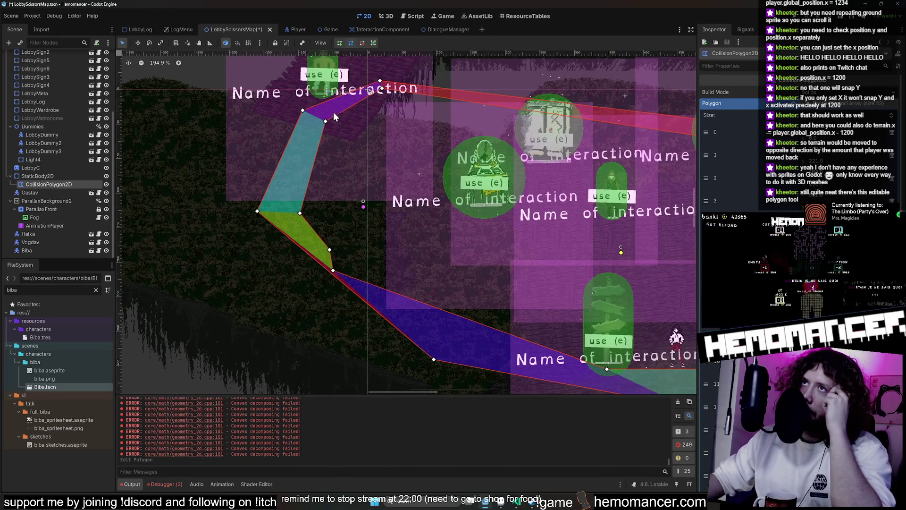
mouse_move(325, 121)
left_mouse_down()
mouse_move(415, 152)
mouse_move(426, 175)
left_mouse_up()
mouse_move(551, 147)
left_mouse_down()
mouse_move(282, 160)
mouse_move(337, 191)
left_mouse_up()
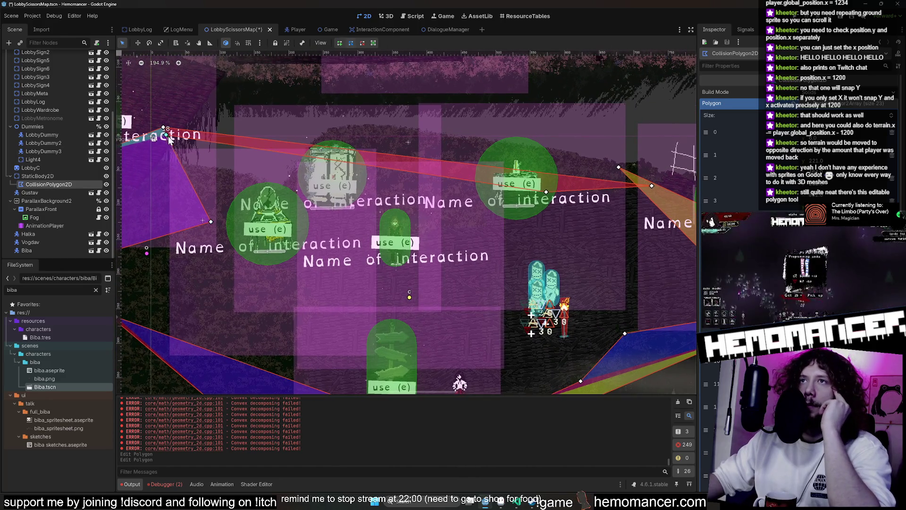
left_click_drag(169, 136, 299, 190)
mouse_move(122, 260)
left_mouse_down()
mouse_move(388, 197)
mouse_move(485, 216)
mouse_move(566, 252)
left_mouse_up()
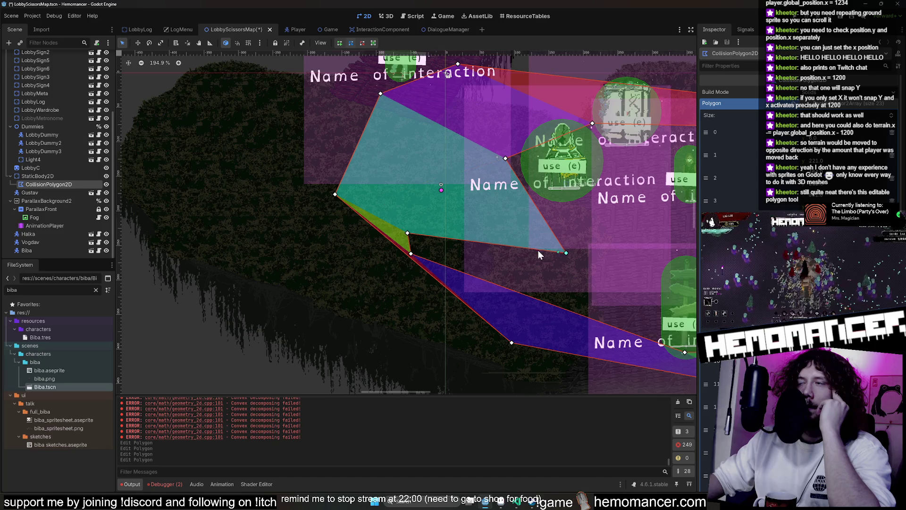
- Slide the lower-left polygon point along the edge, then open the LobbyLog scene
left_click(406, 240)
left_click_drag(517, 221, 345, 245)
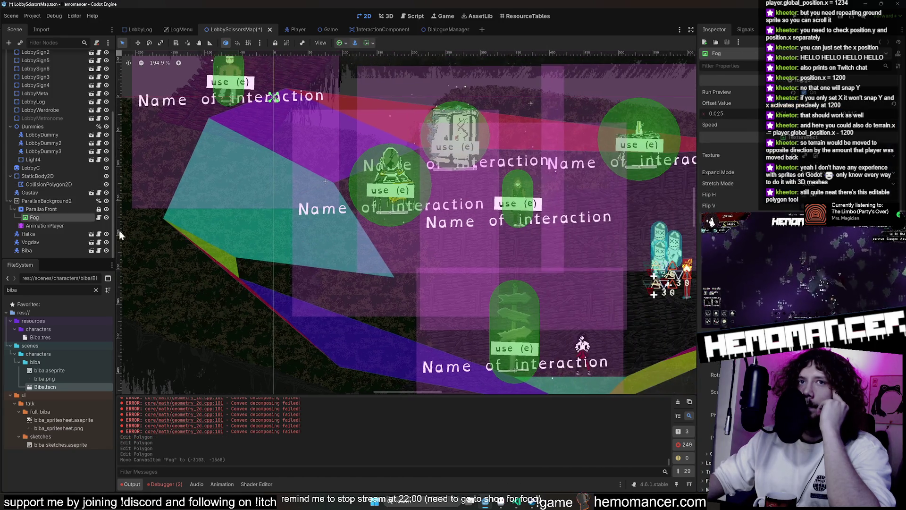
left_click(47, 184)
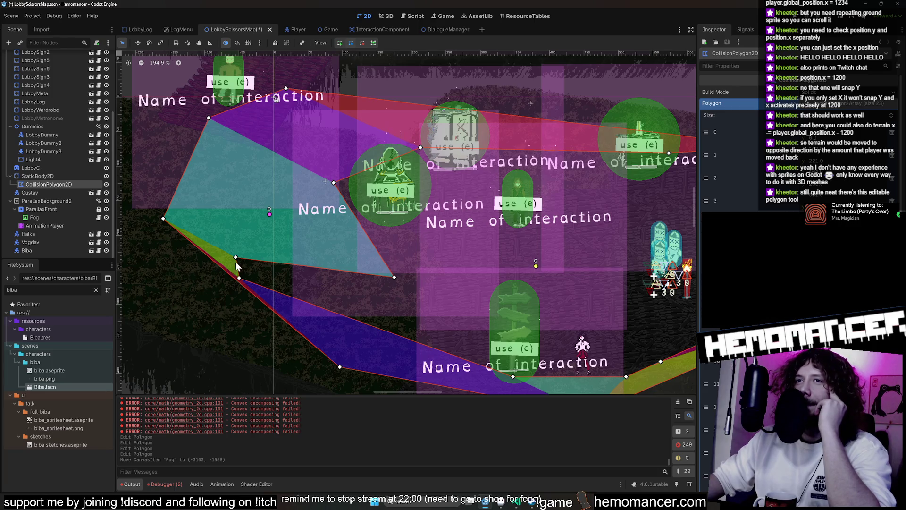
left_click_drag(242, 263, 415, 310)
scroll(443, 295, "up", 2)
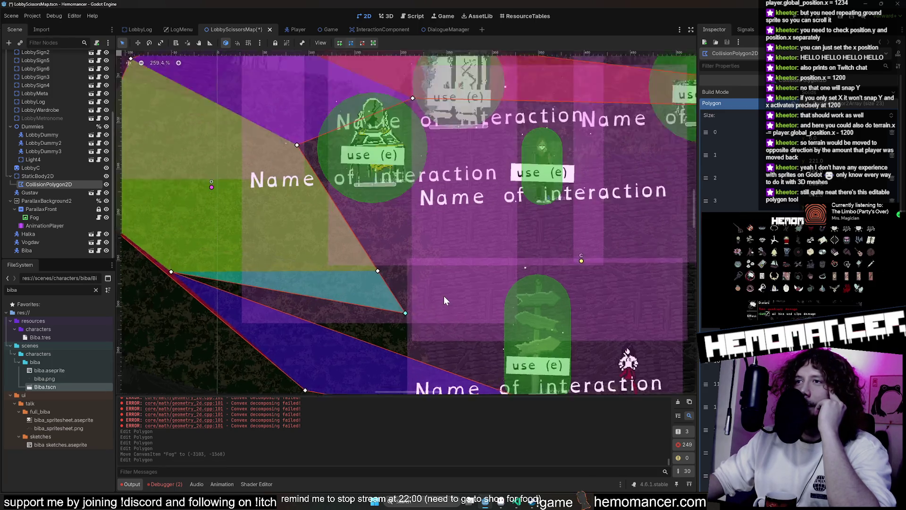
left_click(91, 102)
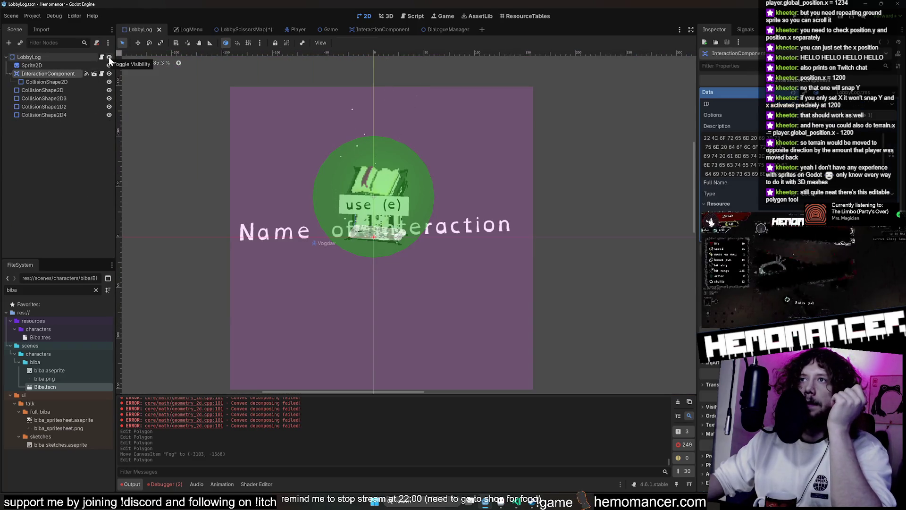
- Hide the InteractionComponent's name labels and use prompts
left_click(110, 72)
left_click(110, 73)
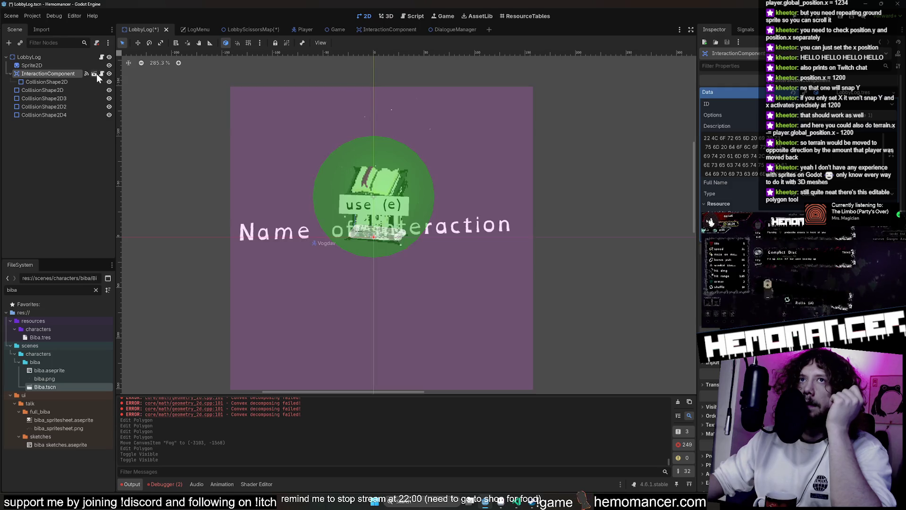
left_click(95, 74)
left_click(109, 57)
left_click(226, 29)
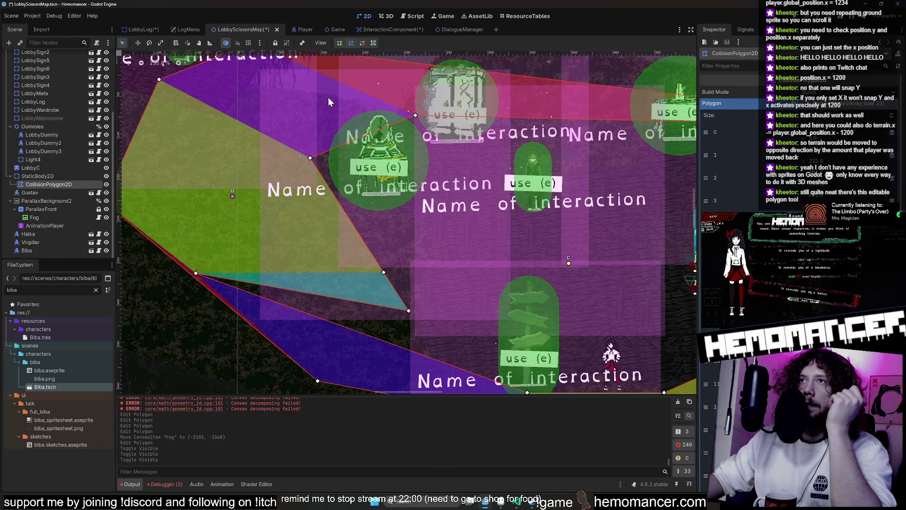
scroll(297, 114, "down", 4)
- Save the lobby and InteractionComponent scenes and return to the LobbyScissorsMap tab
key("ctrl+s")
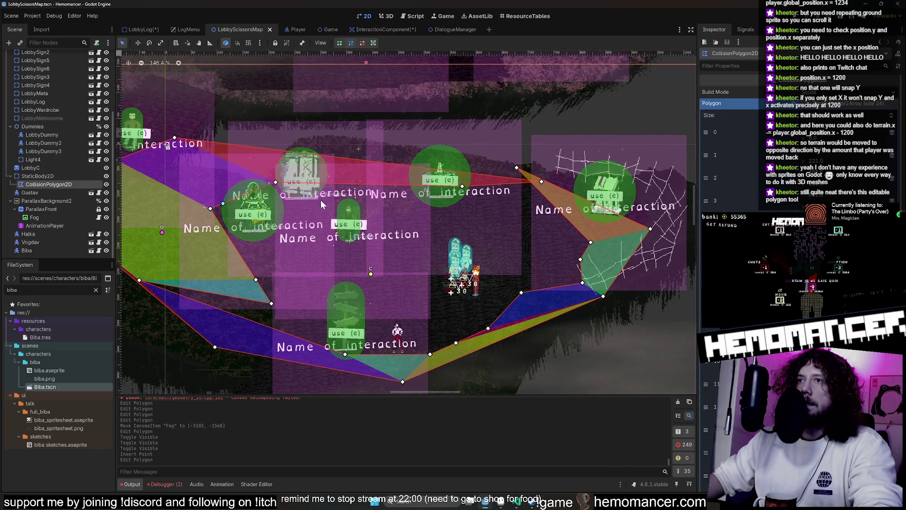
left_click_drag(321, 204, 374, 170)
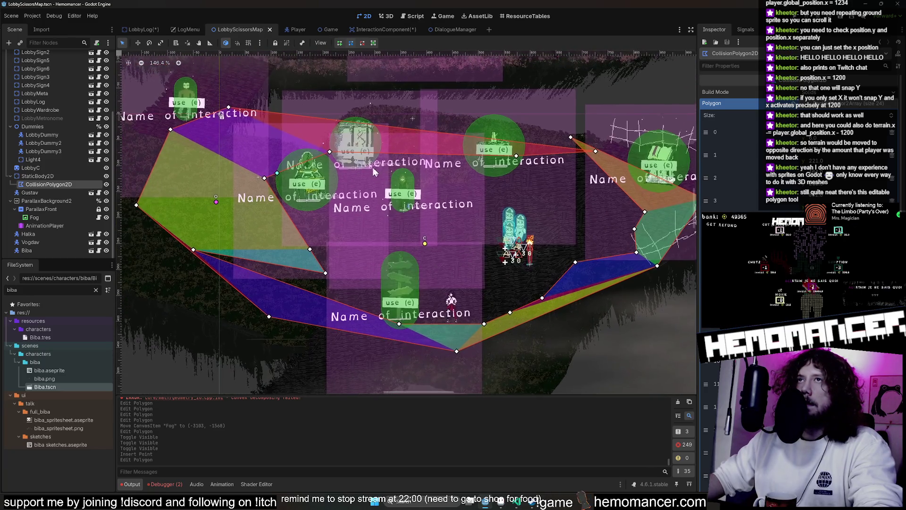
left_click(407, 32)
key("ctrl+s")
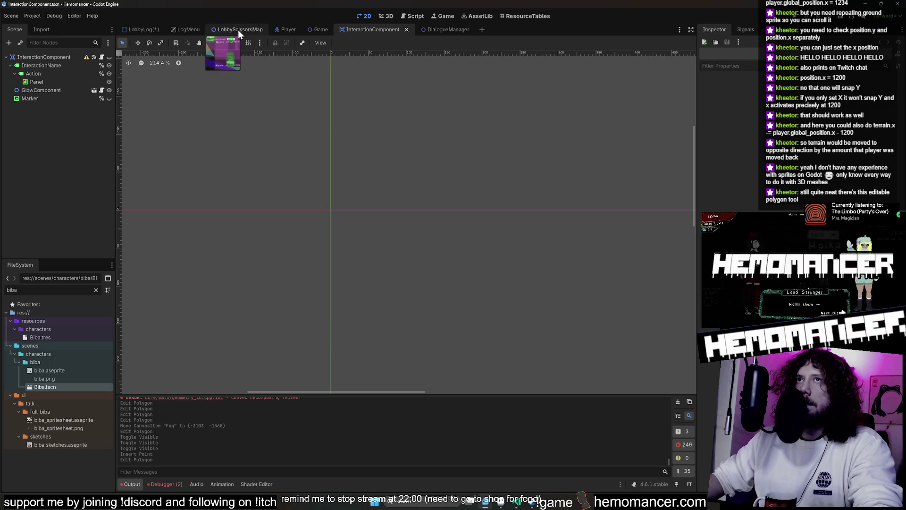
left_click(238, 29)
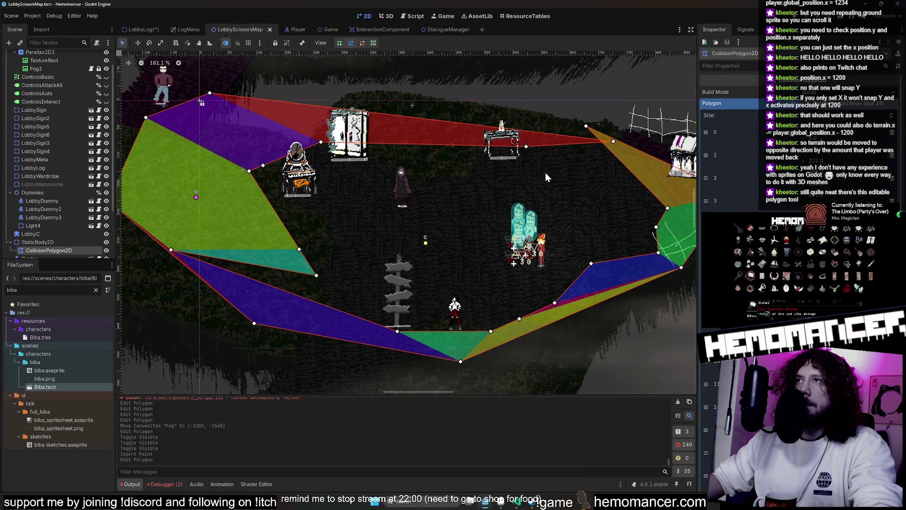
- Move polygon points 14 and 19 to fit the floor around the vanity and mirror
scroll(621, 260, "up", 1)
left_click_drag(622, 259, 391, 193)
scroll(460, 184, "up", 3)
mouse_move(443, 206)
left_mouse_down()
mouse_move(297, 148)
mouse_move(384, 282)
mouse_move(343, 236)
mouse_move(659, 114)
left_mouse_up()
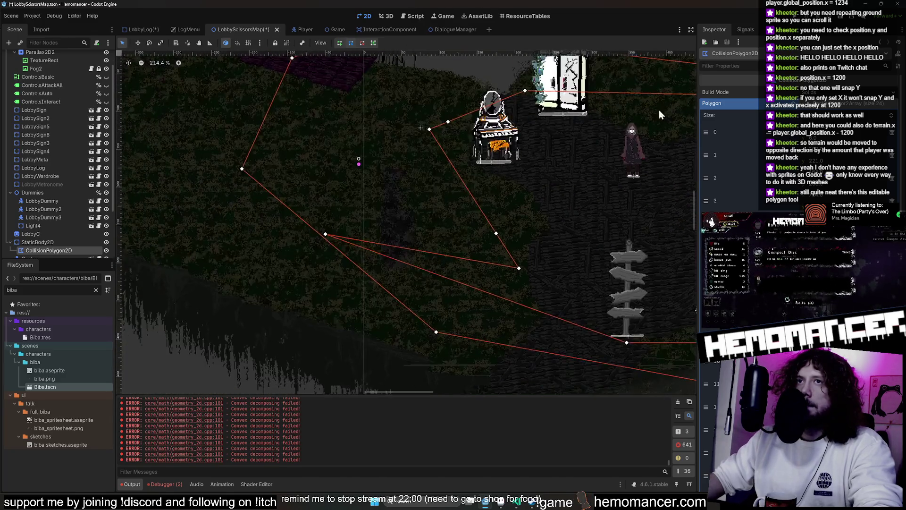
scroll(508, 249, "down", 2)
left_click_drag(306, 211, 494, 267)
scroll(535, 233, "up", 5)
scroll(535, 233, "right", 5)
scroll(362, 193, "up", 3)
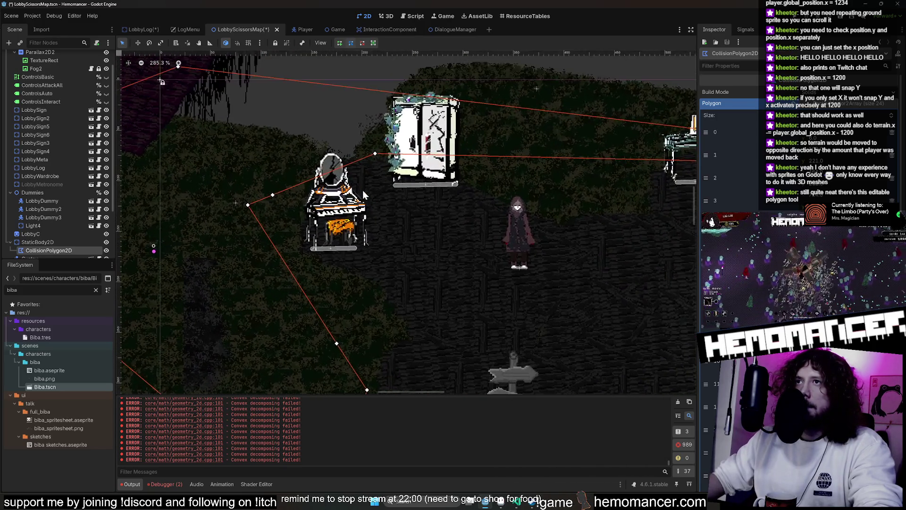
left_click_drag(378, 147, 330, 151)
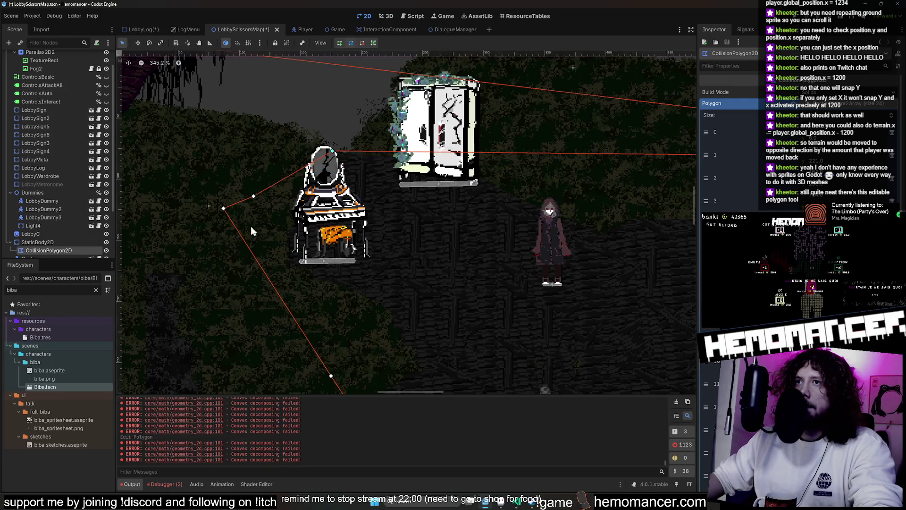
left_click_drag(249, 200, 266, 211)
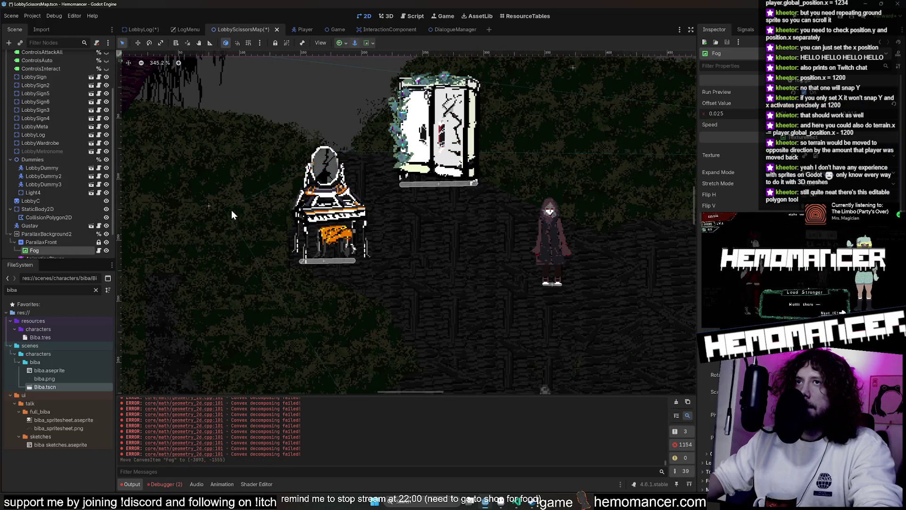
- Fit polygon points 16 and 17 to the floor and grass edge by the vanity
left_click(63, 217)
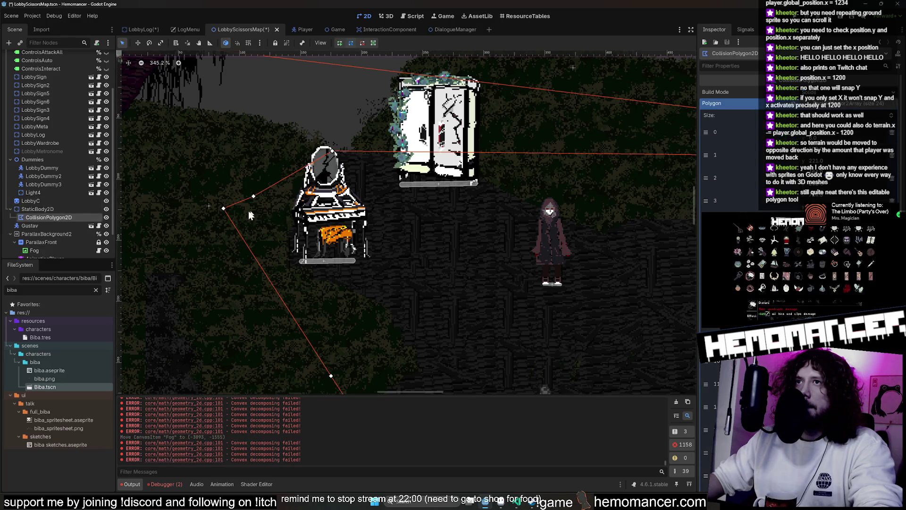
left_click_drag(253, 197, 282, 252)
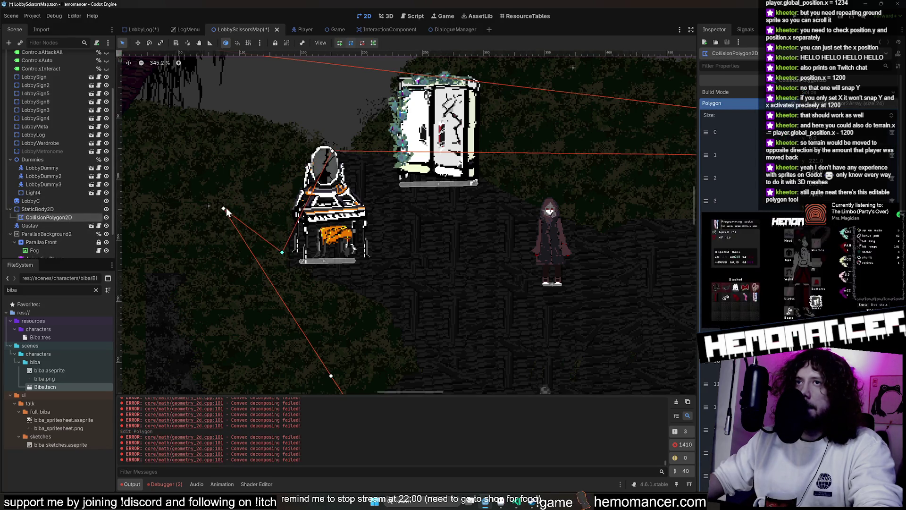
mouse_move(225, 209)
left_mouse_down()
mouse_move(362, 345)
mouse_move(387, 321)
left_mouse_up()
scroll(384, 259, "down", 3)
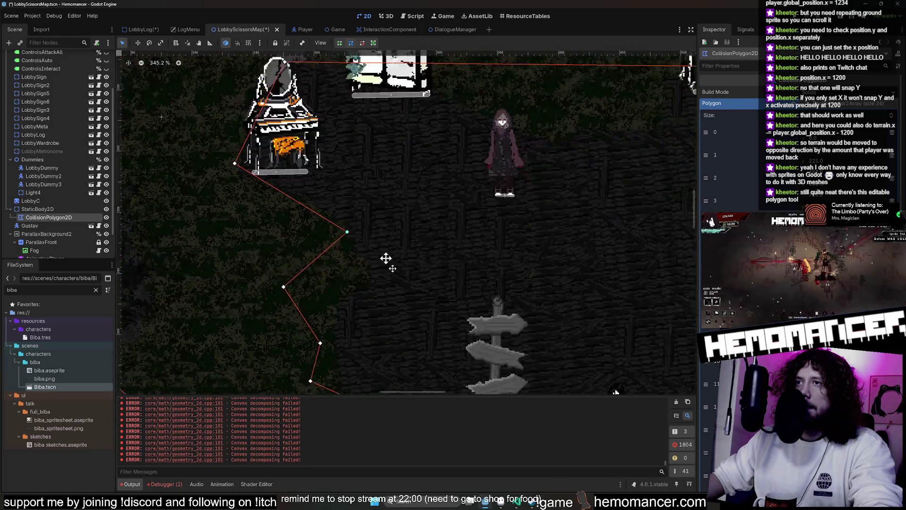
scroll(231, 181, "up", 5)
left_click_drag(231, 184, 338, 164)
left_click_drag(266, 310, 306, 330)
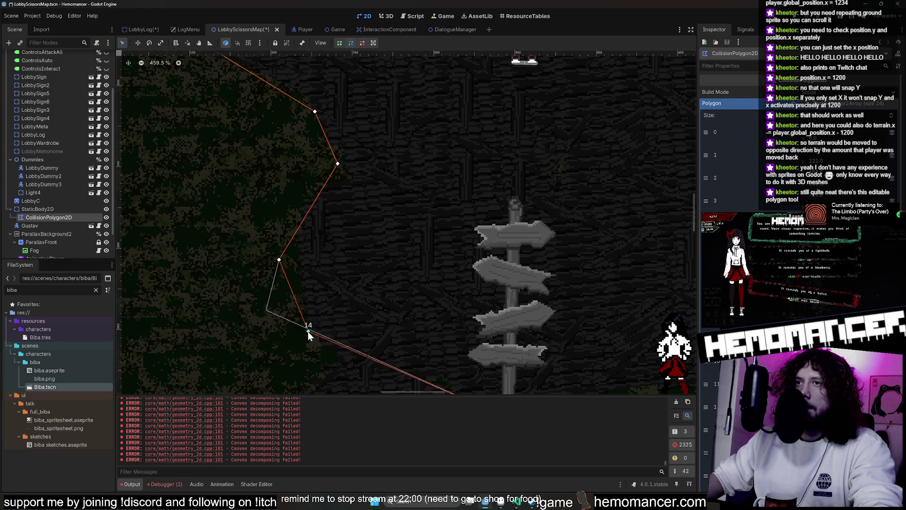
scroll(279, 170, "down", 5)
scroll(279, 170, "right", 3)
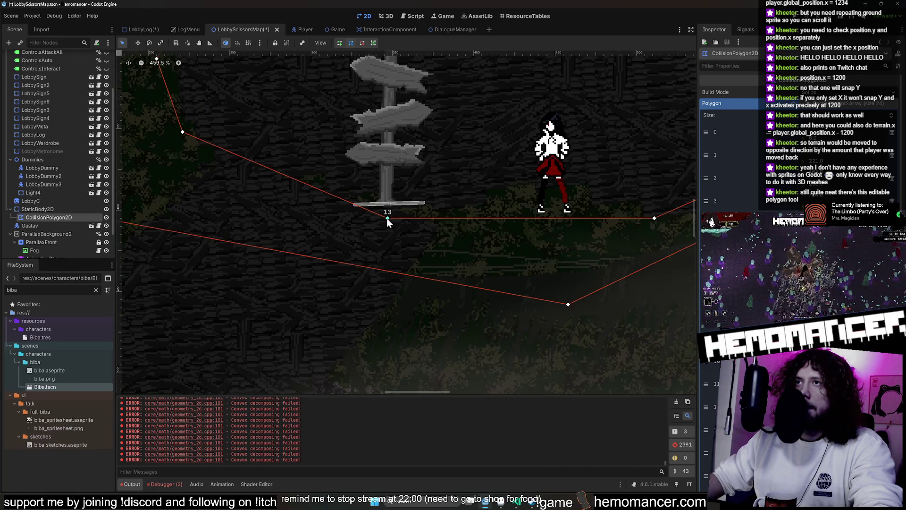
- Pull polygon point 13 below the signpost and lower the bottom edge
left_click_drag(387, 218, 157, 217)
scroll(284, 189, "down", 4)
scroll(391, 144, "left", 6)
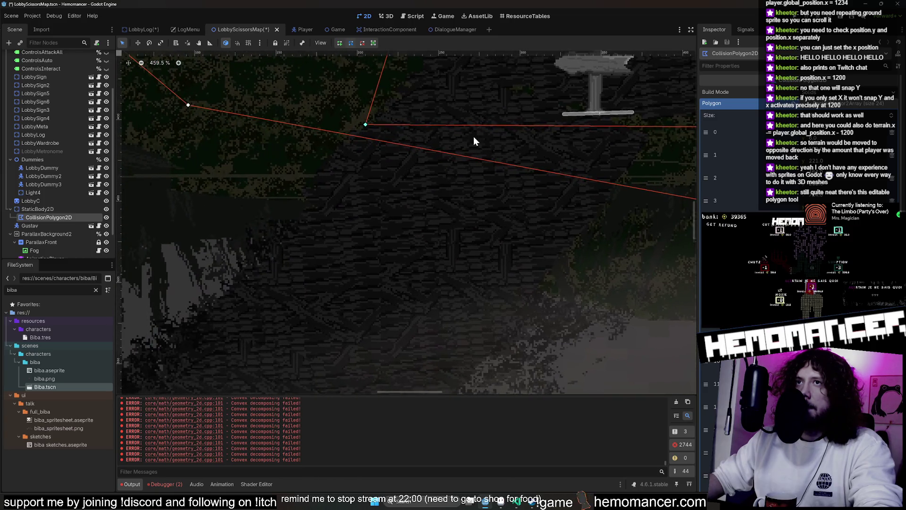
scroll(474, 137, "down", 1)
scroll(453, 161, "right", 5)
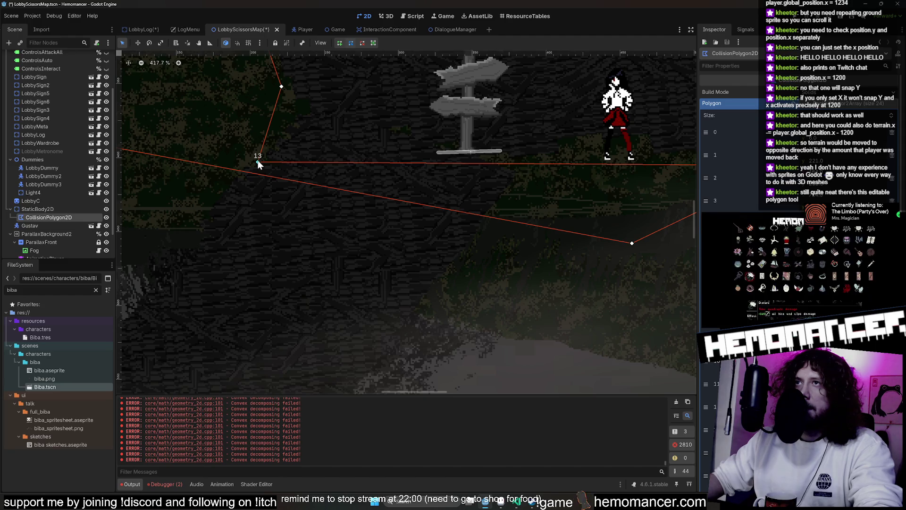
left_click_drag(259, 161, 386, 203)
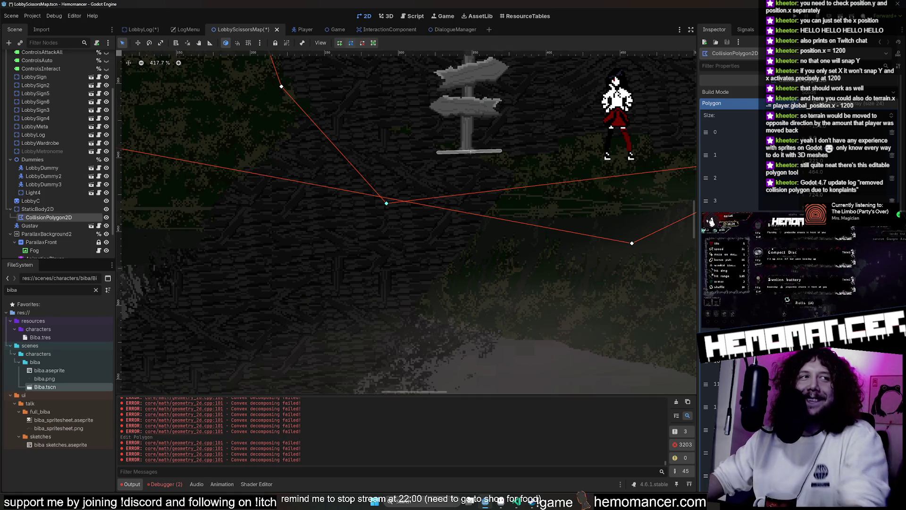
scroll(464, 279, "down", 6)
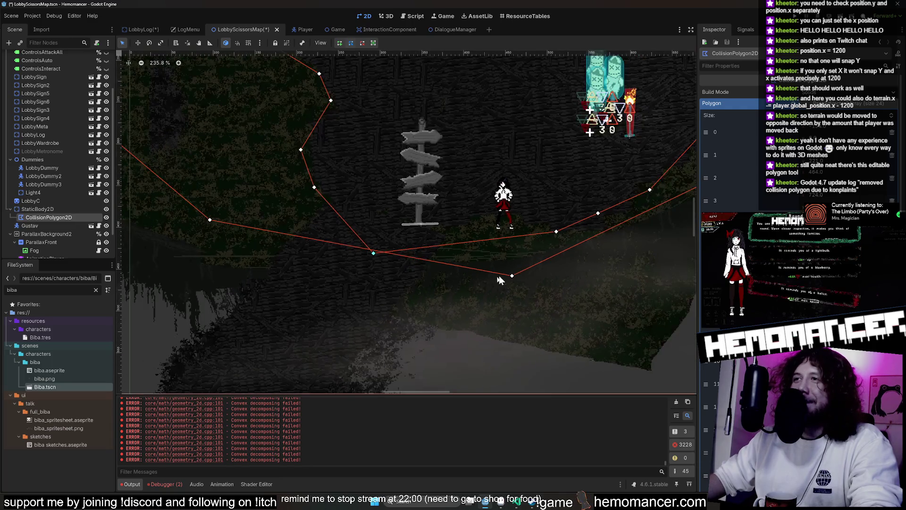
left_click_drag(512, 277, 521, 294)
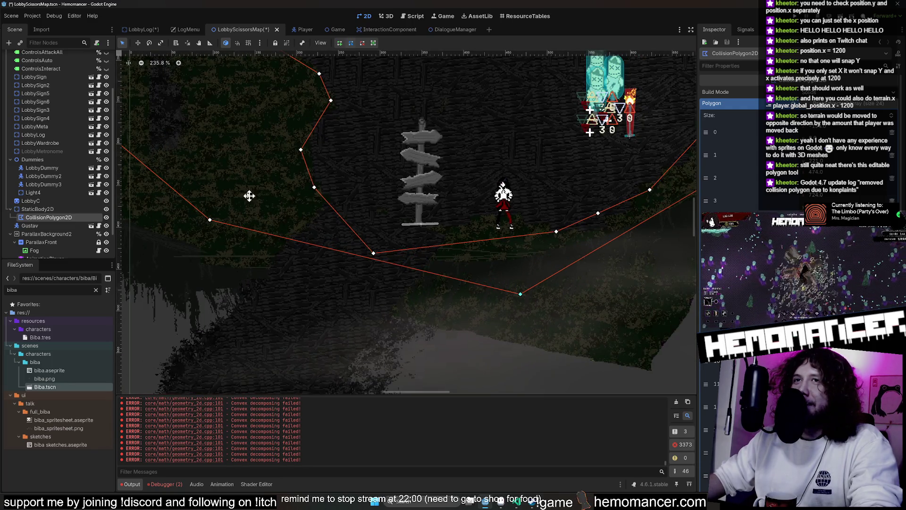
left_click_drag(249, 196, 418, 279)
scroll(315, 190, "down", 4)
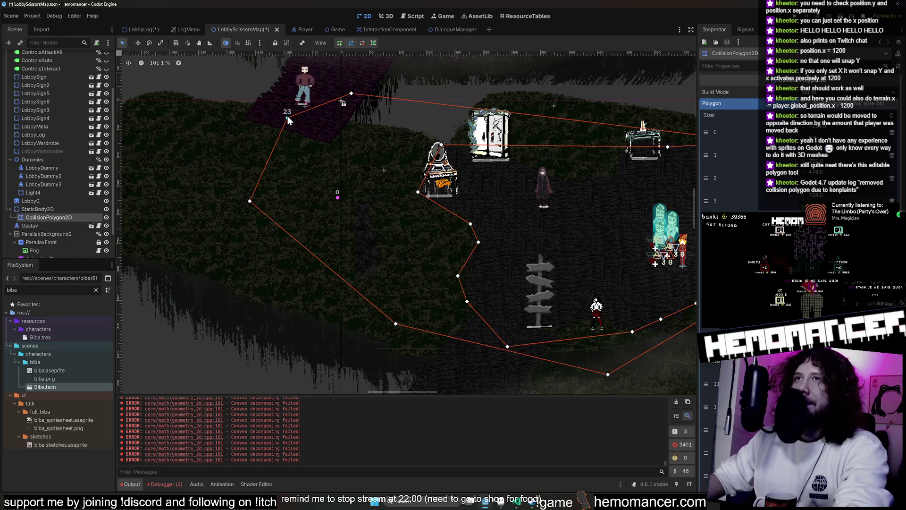
- Remove two redundant polygon points and move point 21 to the vanity corner
right_click(286, 118)
left_click(250, 203)
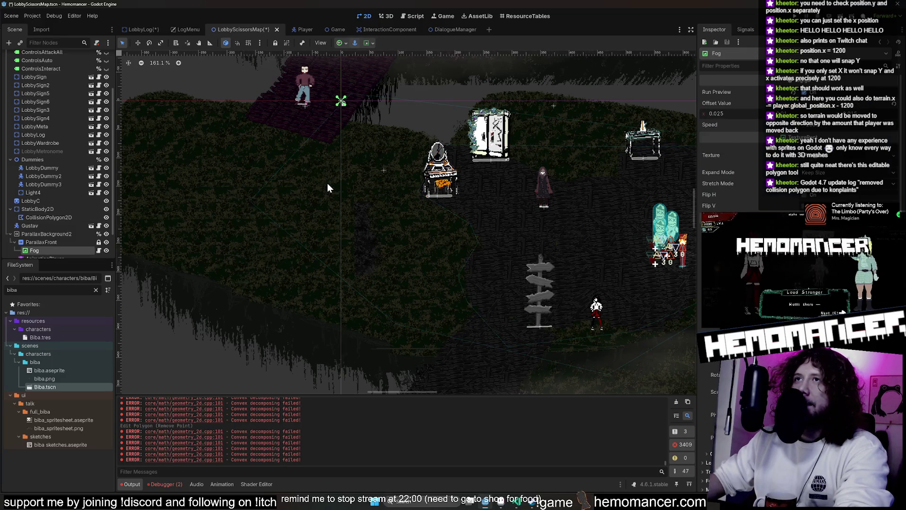
left_click(84, 217)
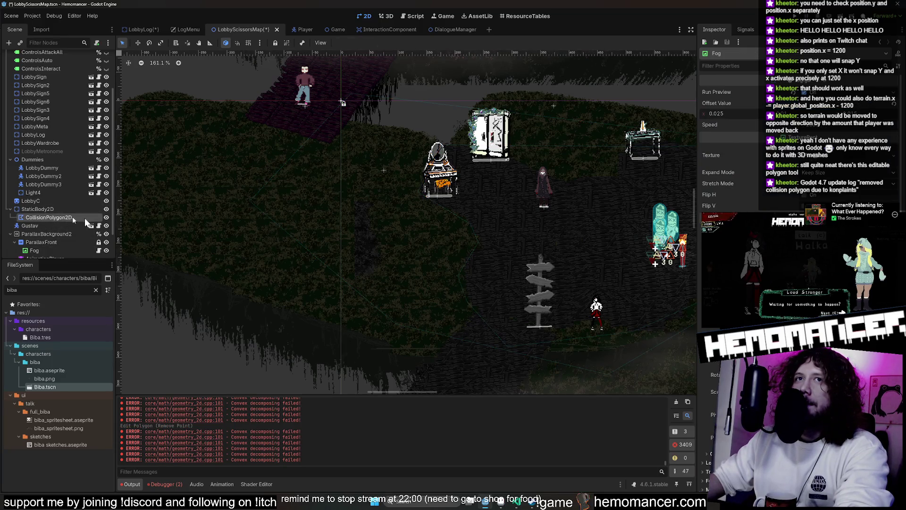
right_click(249, 201)
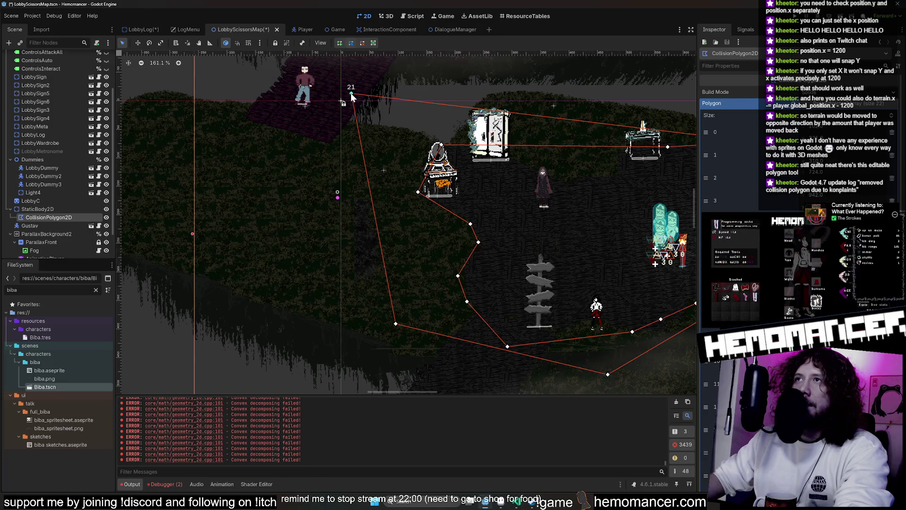
left_click_drag(352, 93, 412, 132)
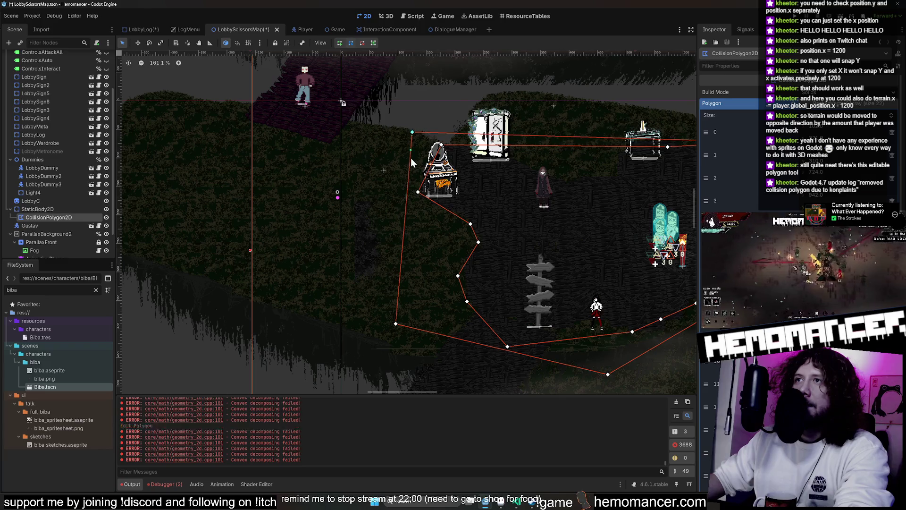
left_click_drag(397, 324, 421, 323)
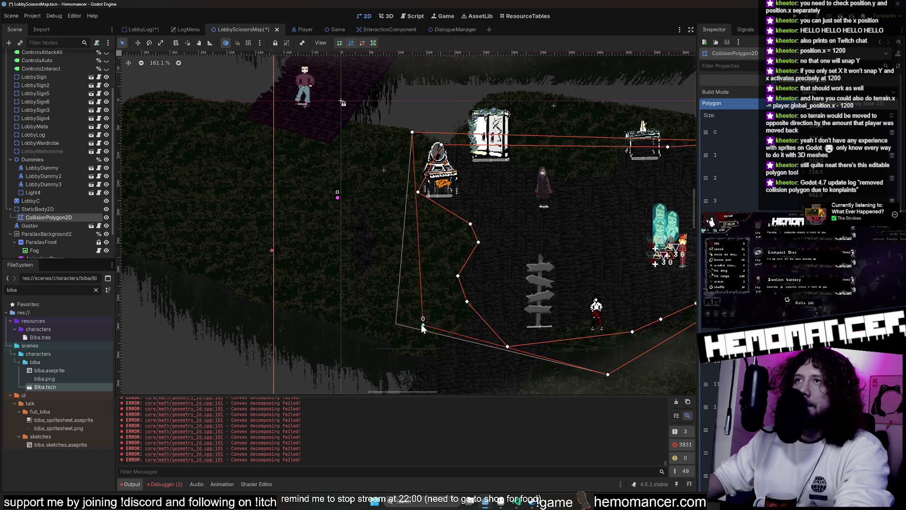
- Reshape the polygon's top edge around the cobweb
mouse_move(657, 298)
left_mouse_down()
mouse_move(589, 277)
mouse_move(350, 250)
left_mouse_up()
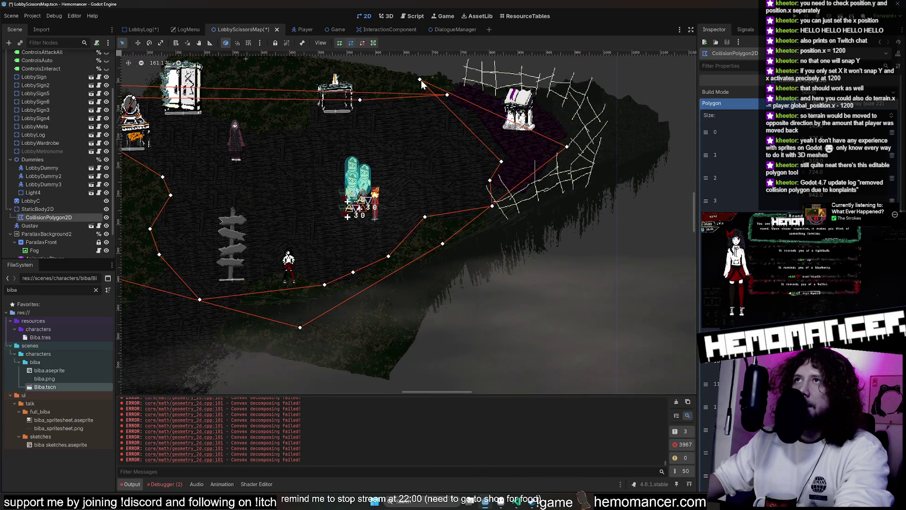
mouse_move(420, 80)
left_mouse_down()
mouse_move(430, 87)
mouse_move(421, 83)
left_mouse_up()
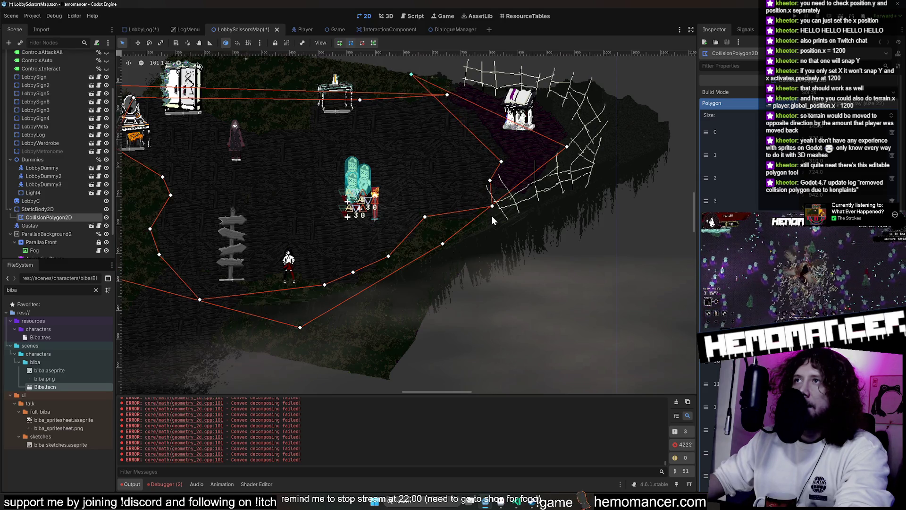
scroll(492, 203, "up", 5)
mouse_move(489, 206)
left_mouse_down()
mouse_move(474, 200)
mouse_move(497, 219)
left_mouse_up()
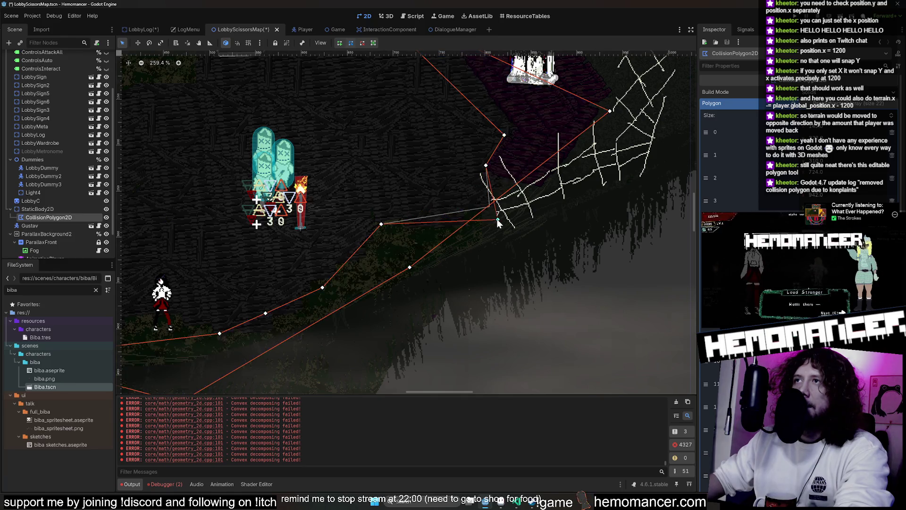
left_click_drag(419, 299, 684, 249)
scroll(682, 250, "up", 3)
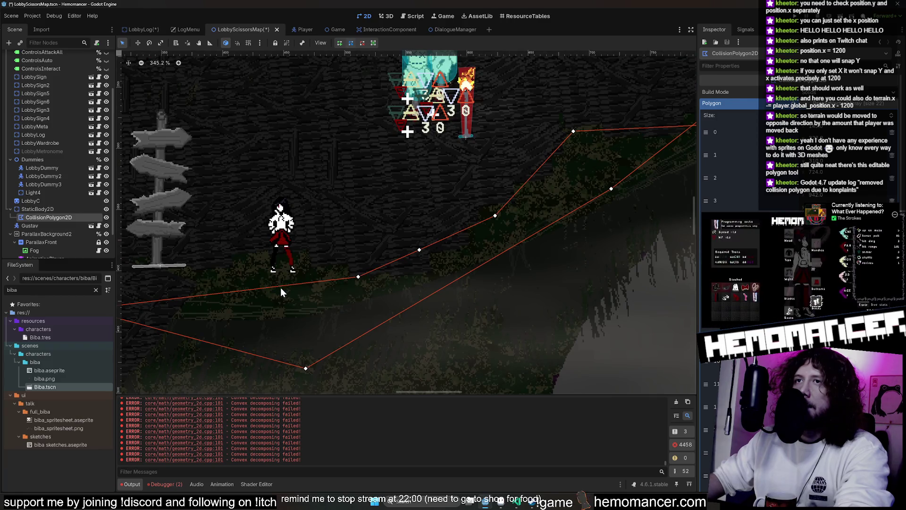
scroll(441, 223, "right", 10)
scroll(441, 223, "up", 3)
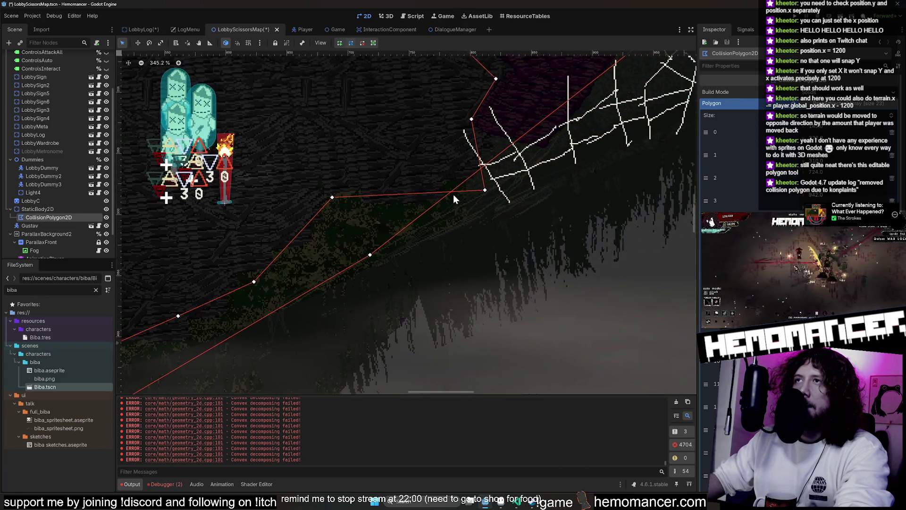
scroll(454, 198, "up", 4)
scroll(454, 199, "right", 3)
- Lift point 7 to untangle the crossed edges and save the scene
left_click_drag(418, 274, 426, 222)
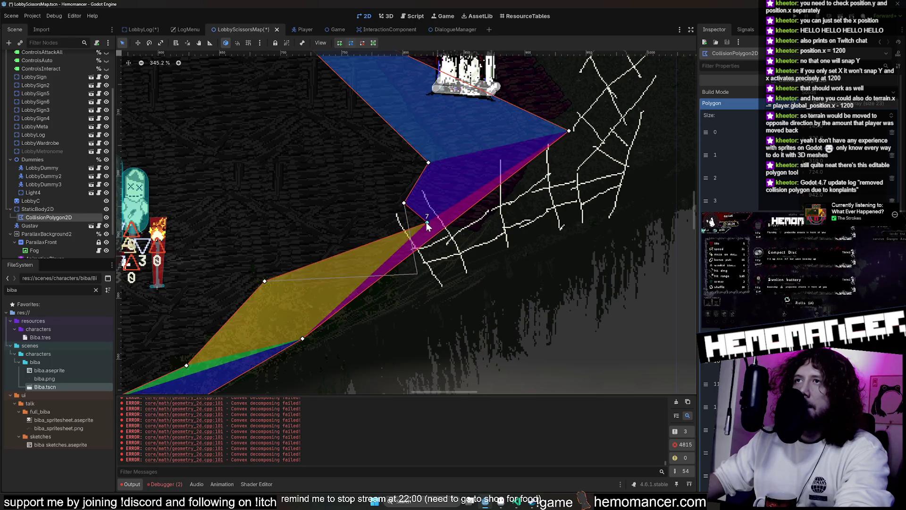
scroll(420, 225, "down", 4)
scroll(411, 234, "down", 1)
scroll(559, 239, "left", 8)
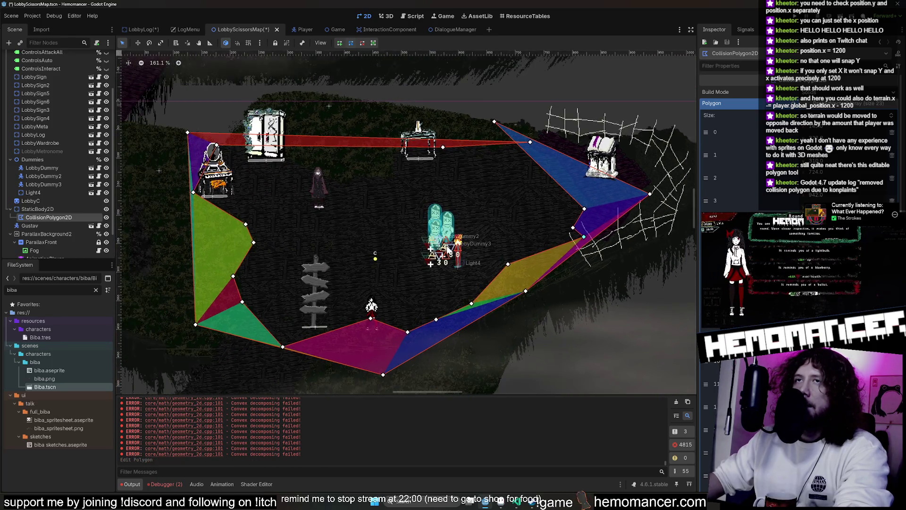
key("ctrl+s")
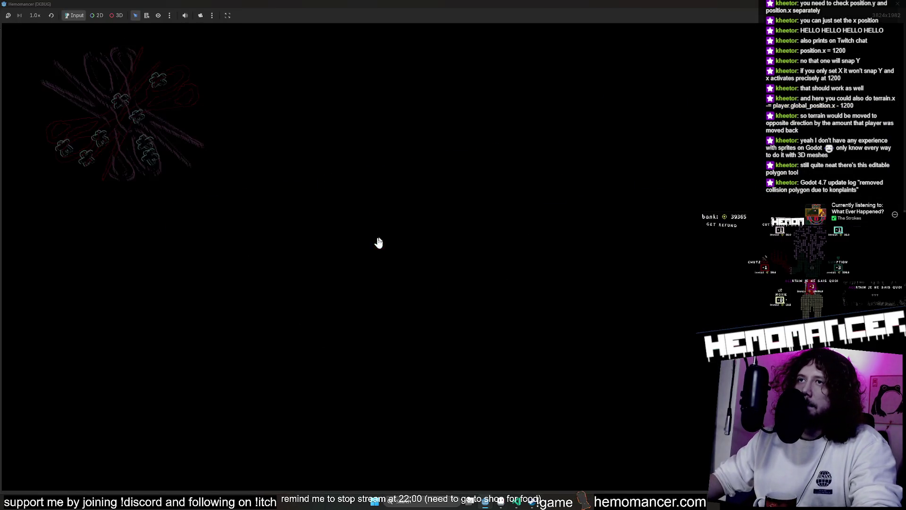
- Walk the player around the lobby to the spiderweb corner, then stop the game
key("Down")
key("Left")
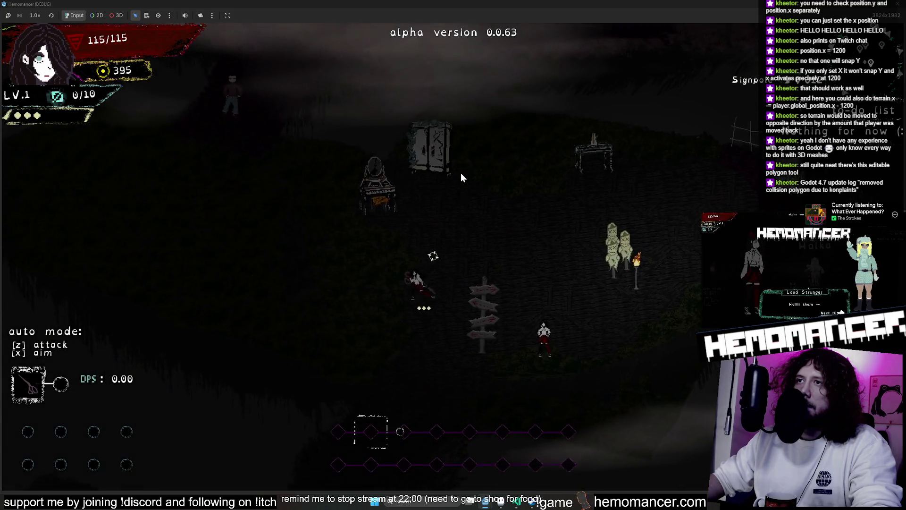
key("Up")
key("Right")
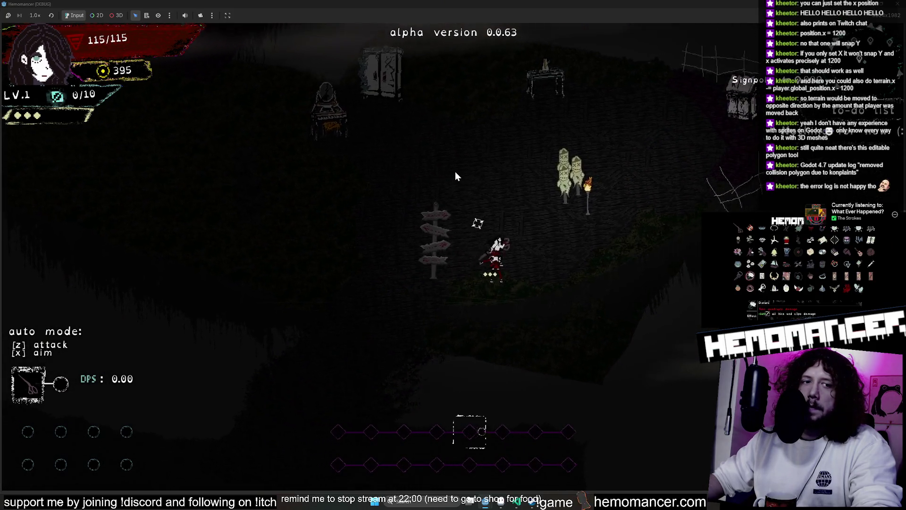
key("Up")
key("Right")
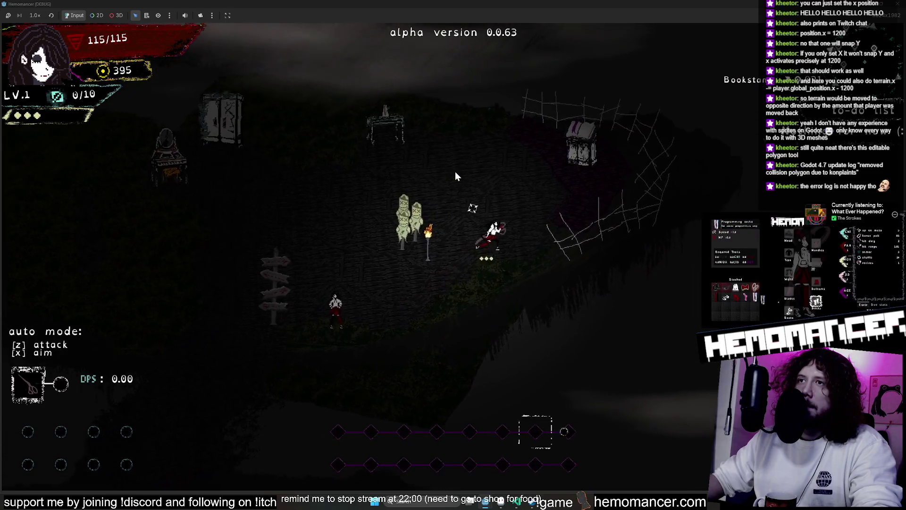
left_click(897, 4)
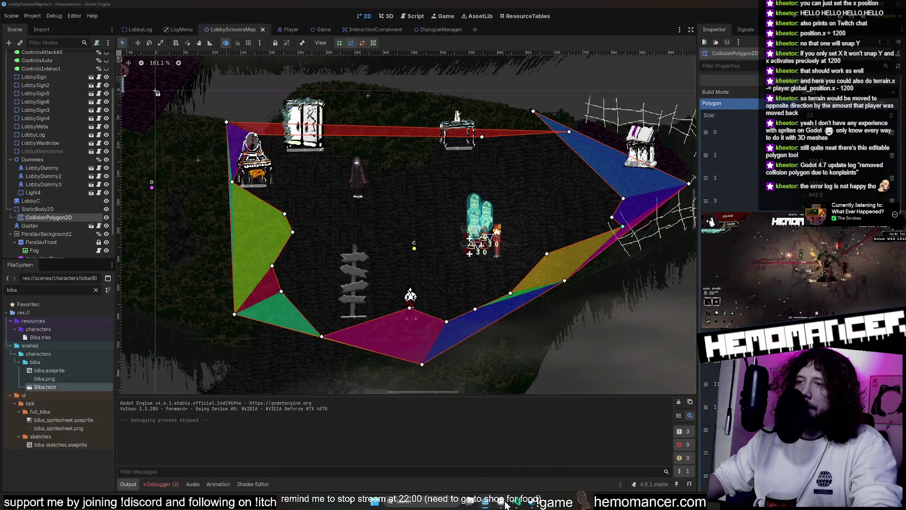
- Check the map art in Aseprite and return to Godot to reimport it
left_click(504, 502)
scroll(449, 299, "down", 3)
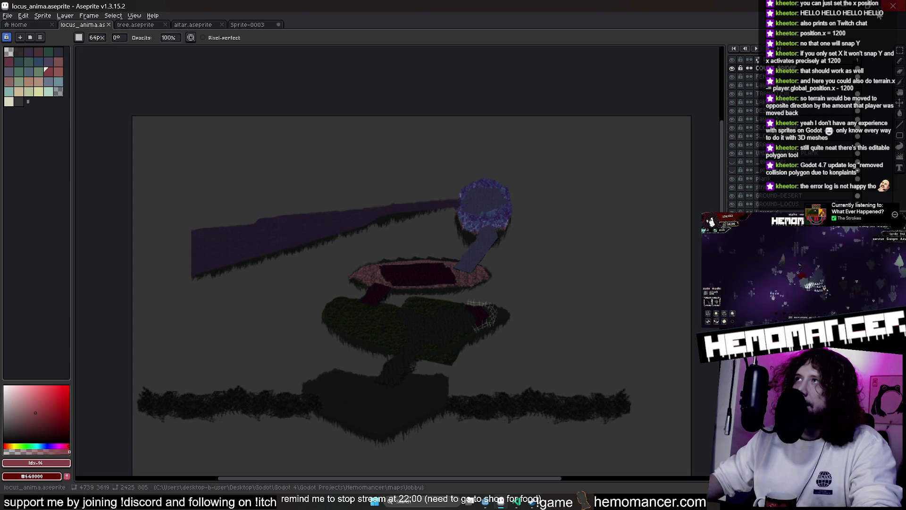
left_click(893, 6)
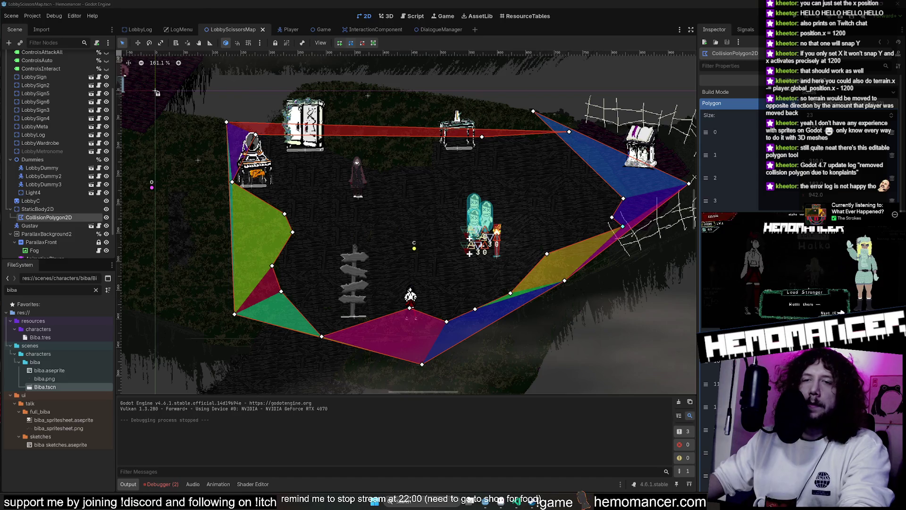
- Open character.gd line 8 from the first Debugger error, then launch another playtest
left_click(160, 484)
double_click(348, 426)
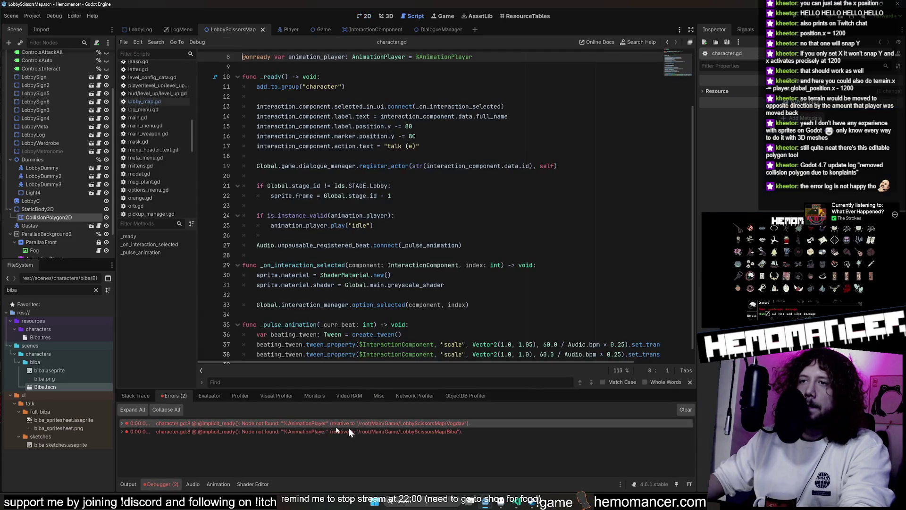
key("F5")
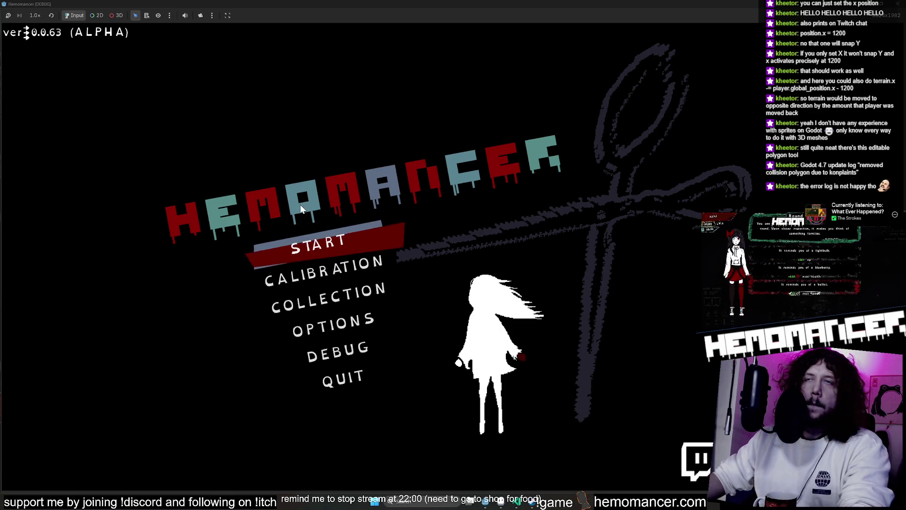
- Start the game and walk past the signpost, spiderweb, chest, table, wardrobe and vanity, then quit
left_click(343, 237)
key("s")
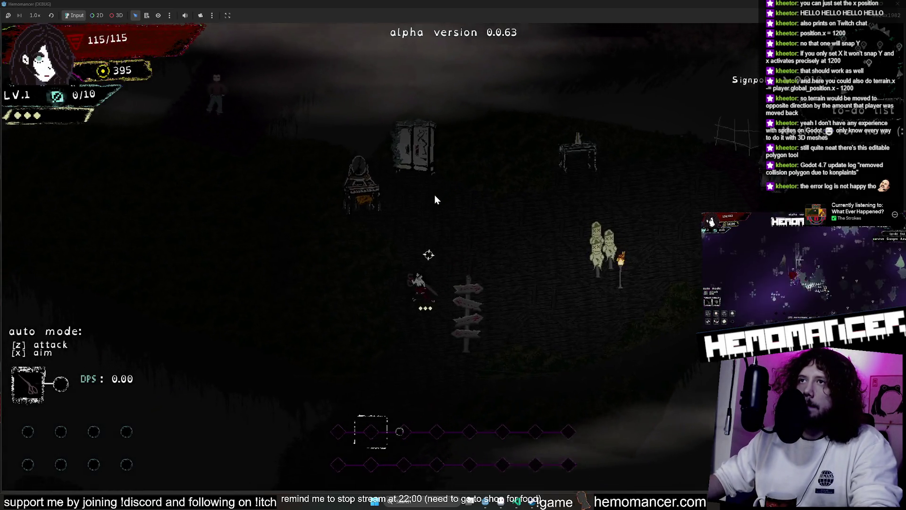
key("d")
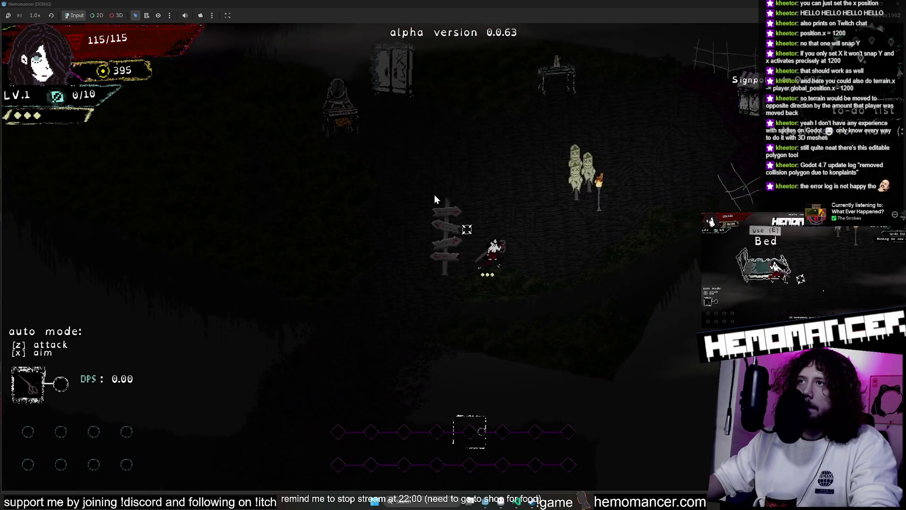
key("w")
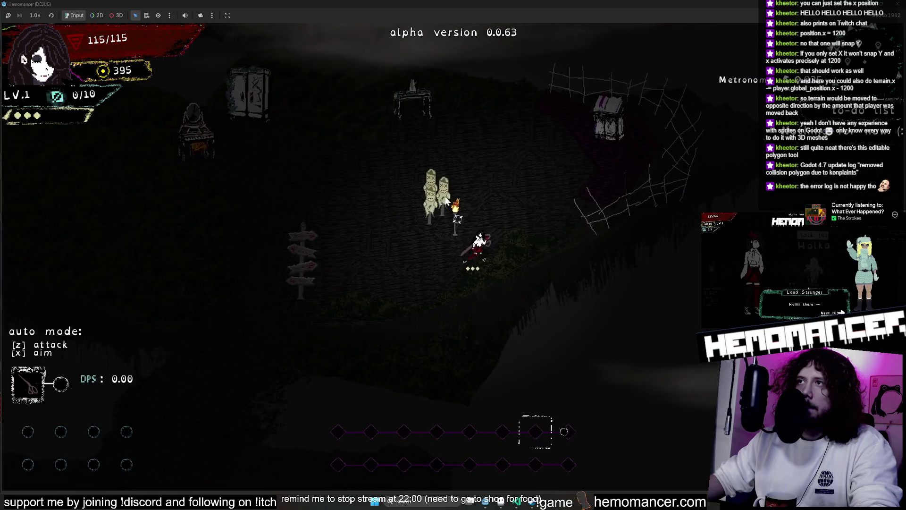
key("d")
key("w")
key("d")
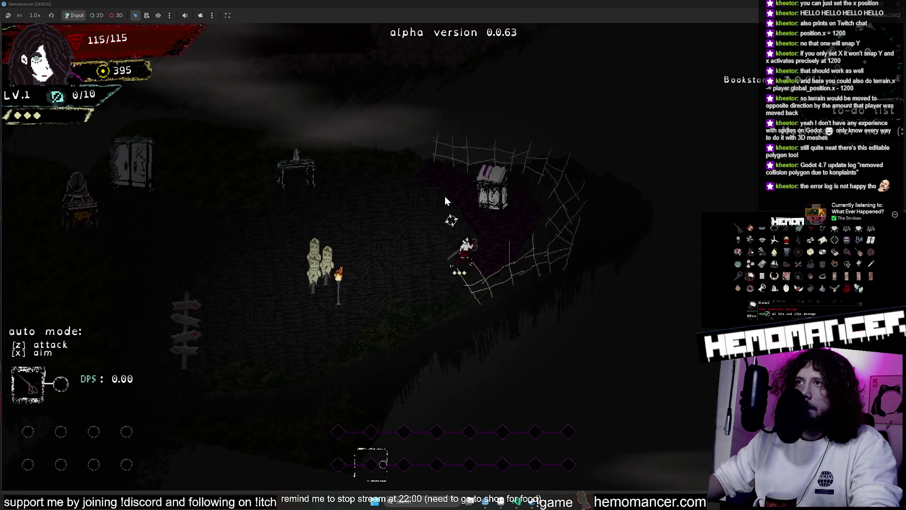
key("a")
key("w")
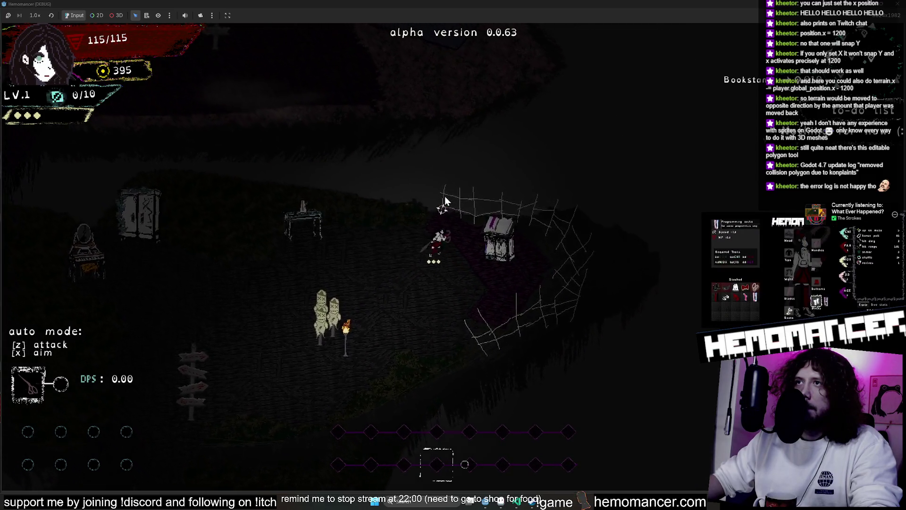
key("a")
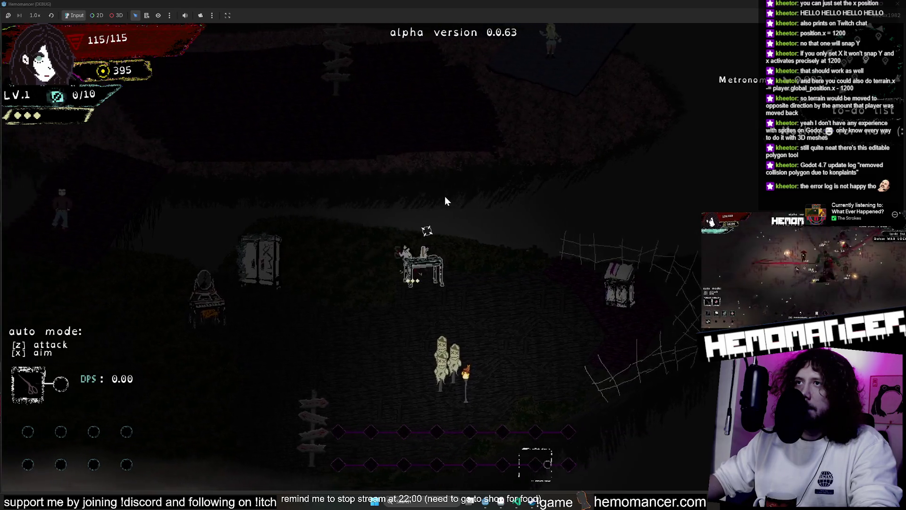
key("a")
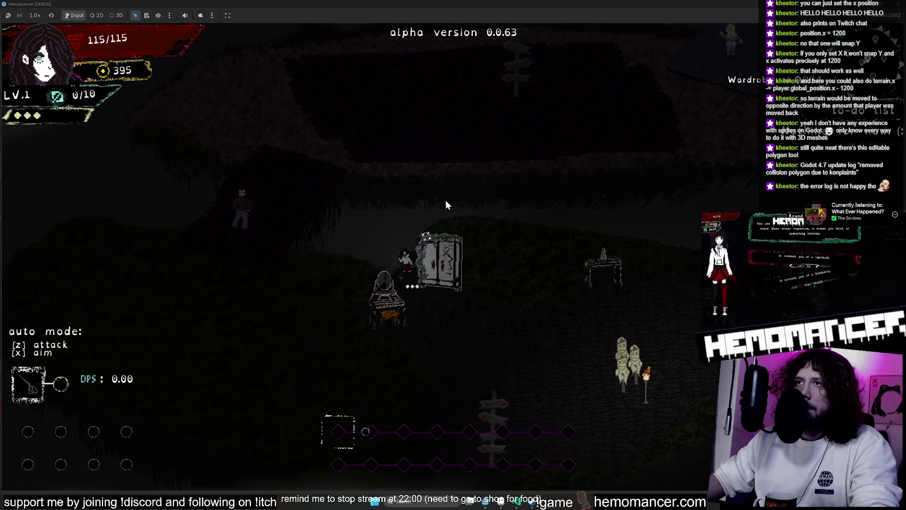
key("s")
key("d")
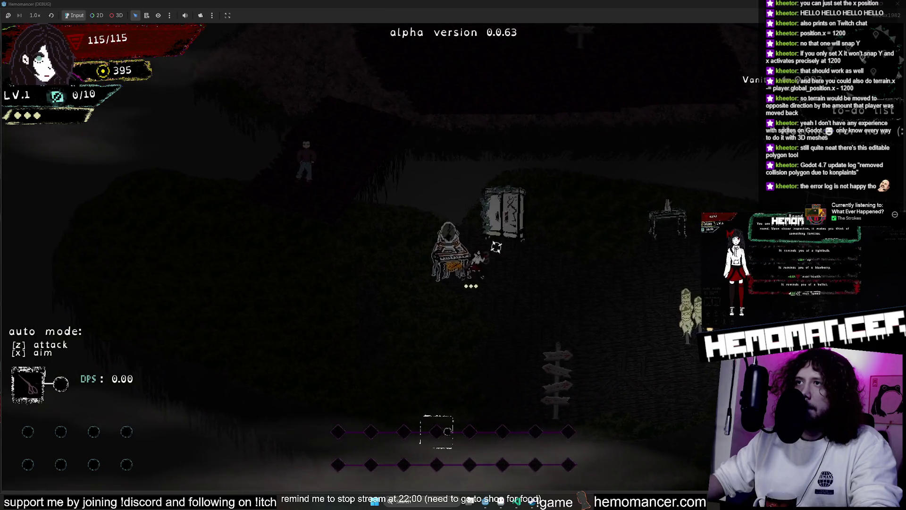
key("F8")
- Review interaction.gd in the InteractionComponent scene and run the game again
left_click(379, 29)
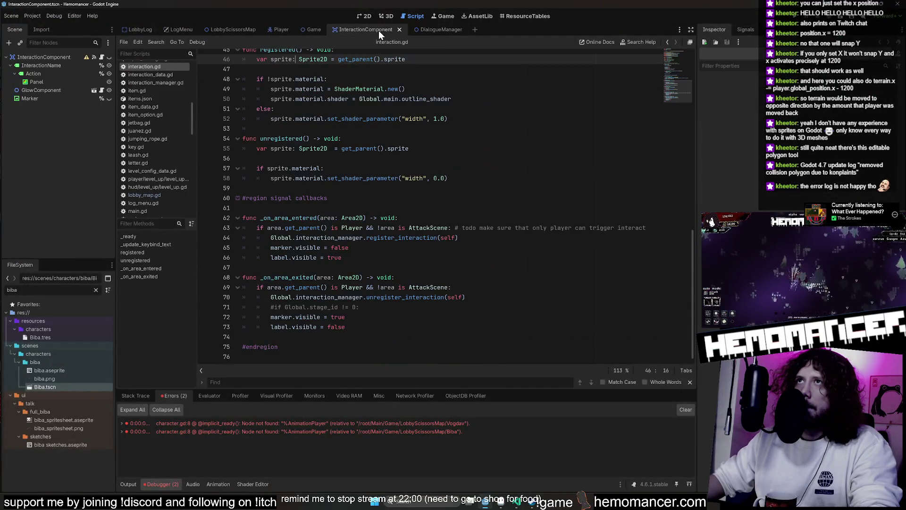
left_click(496, 138)
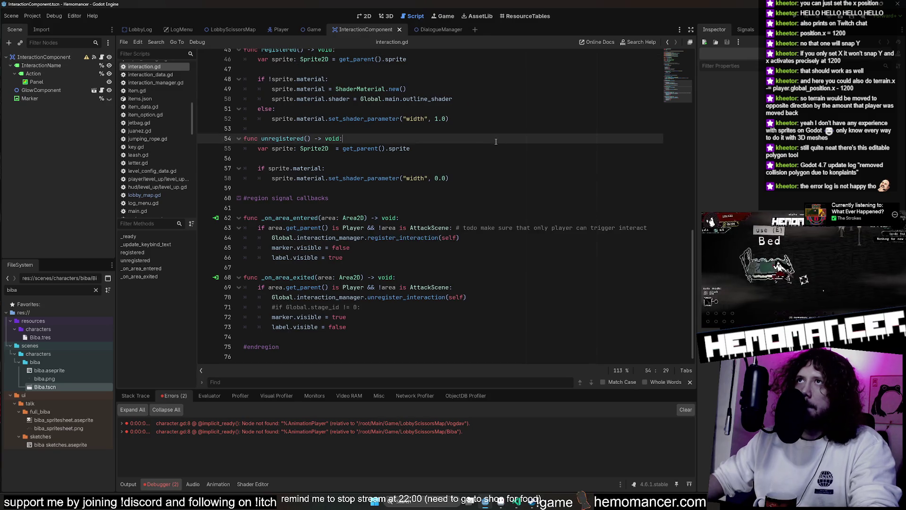
key("F5")
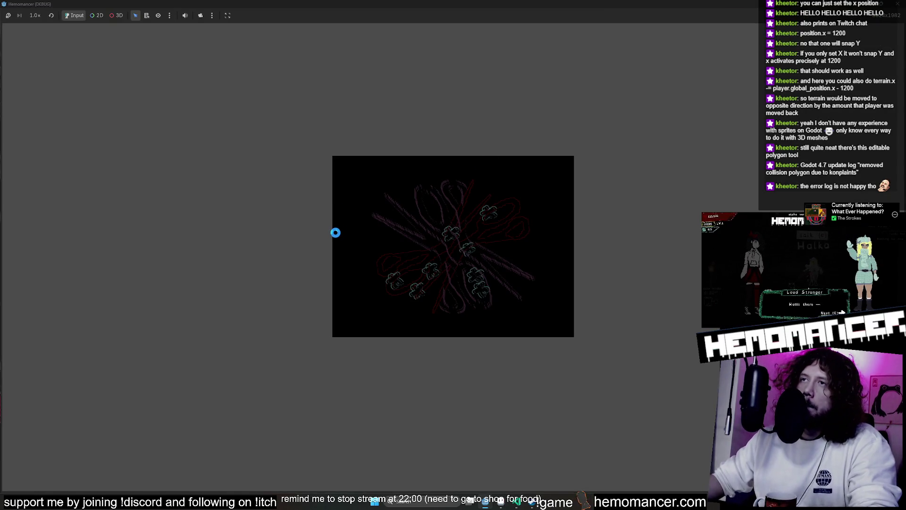
- Start the game and walk to the Wardrobe, Vanity and Signpole, zooming the camera
key("Return")
key("d")
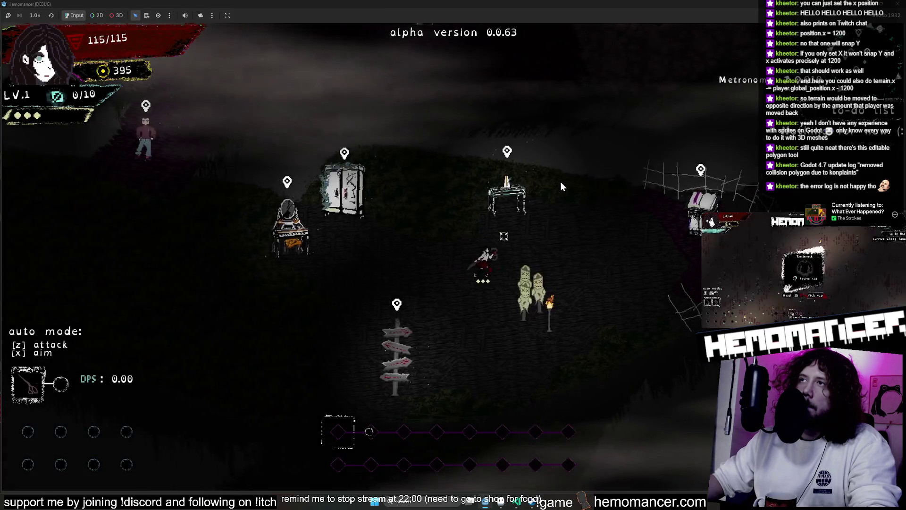
scroll(558, 181, "down", 3)
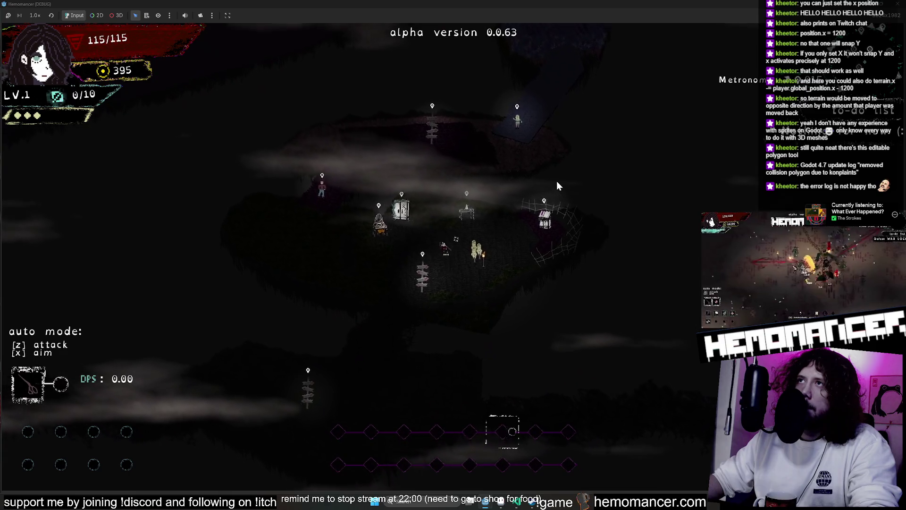
key("w")
key("a")
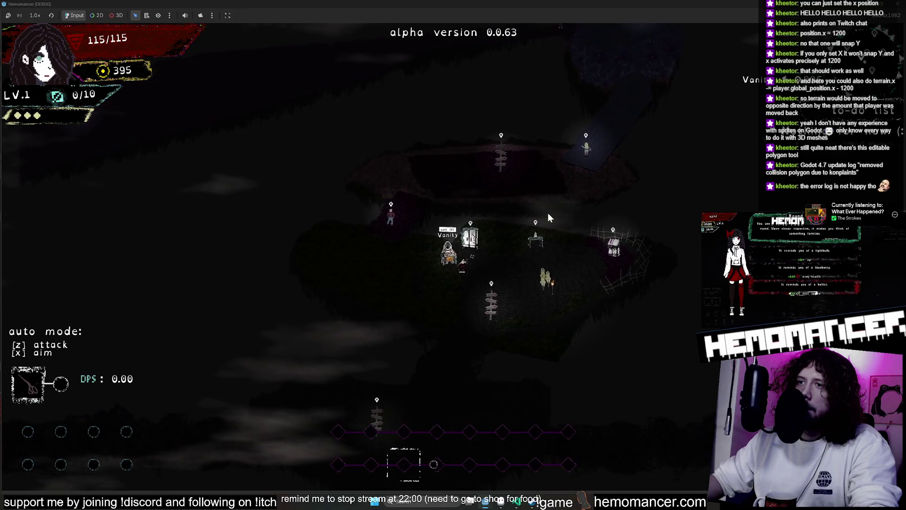
scroll(547, 213, "up", 3)
key("s")
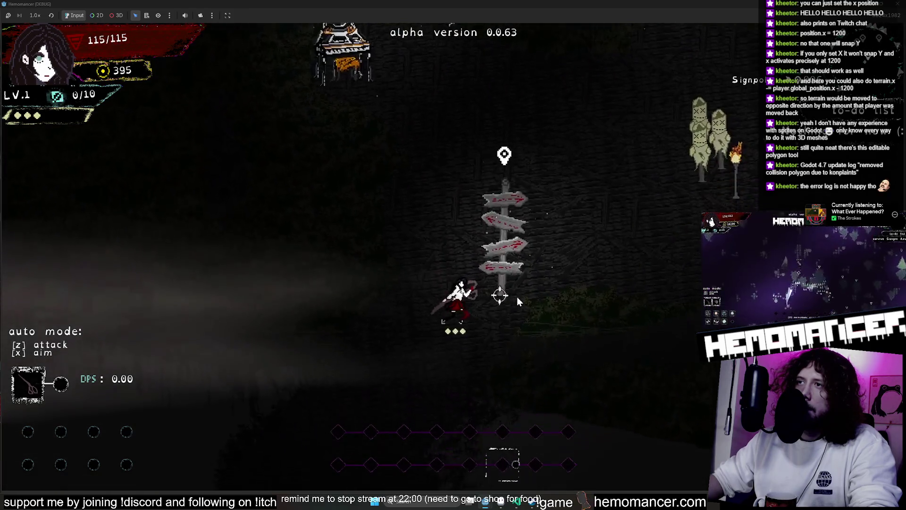
key("d")
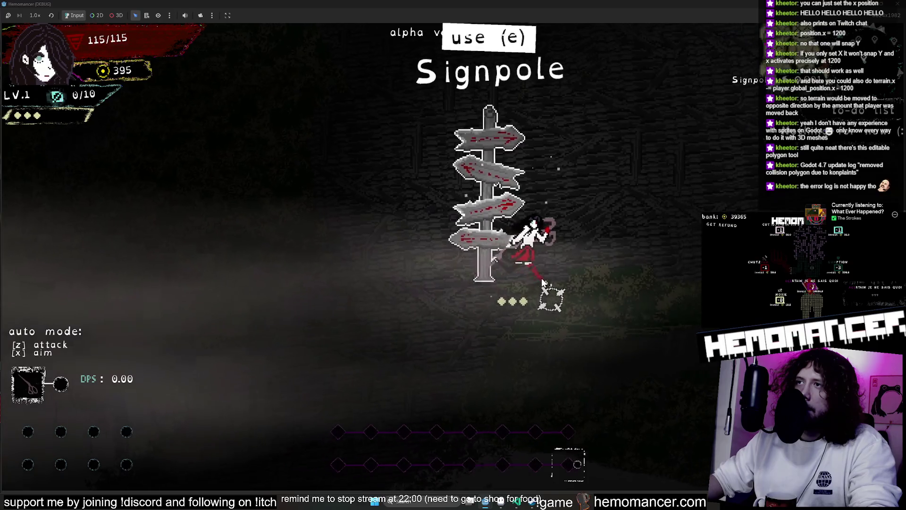
key("d")
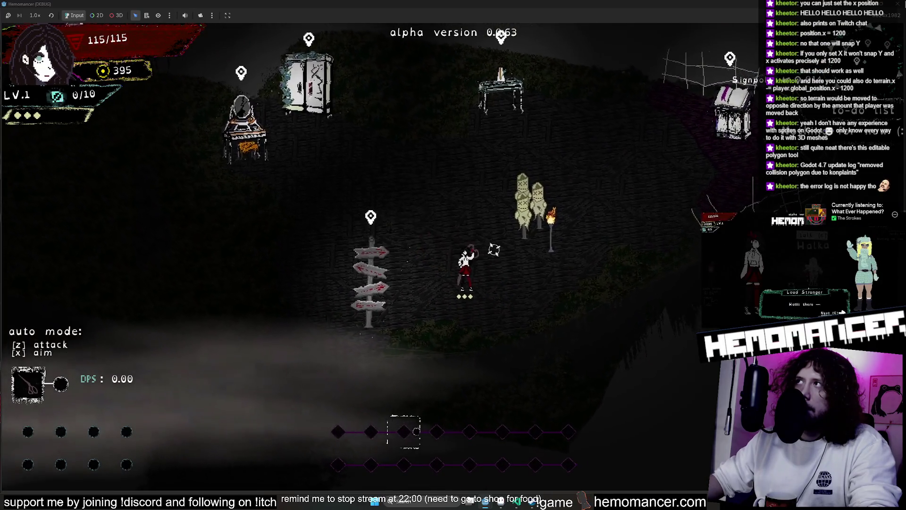
left_click(509, 503)
- Bring up the lobby map art in Aseprite and toggle the FENCE layer's visibility off and on
left_click(510, 503)
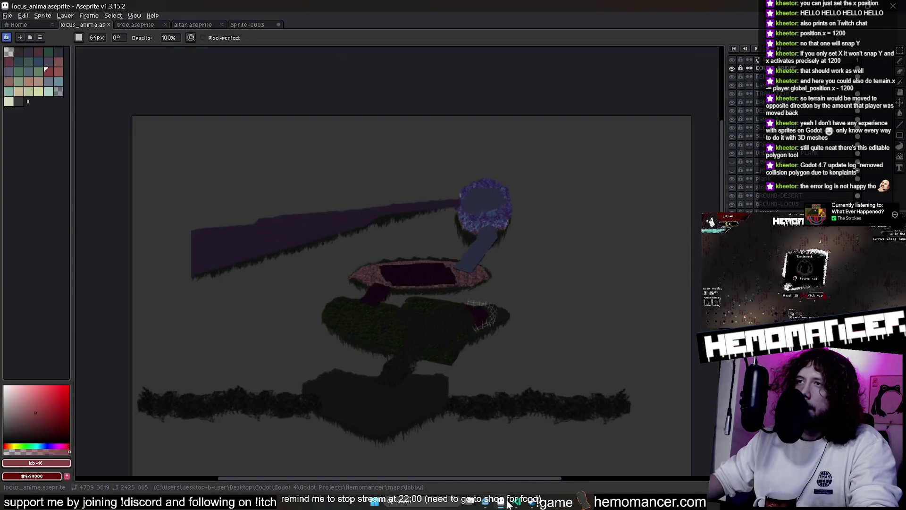
scroll(477, 392, "up", 4)
scroll(440, 380, "down", 1)
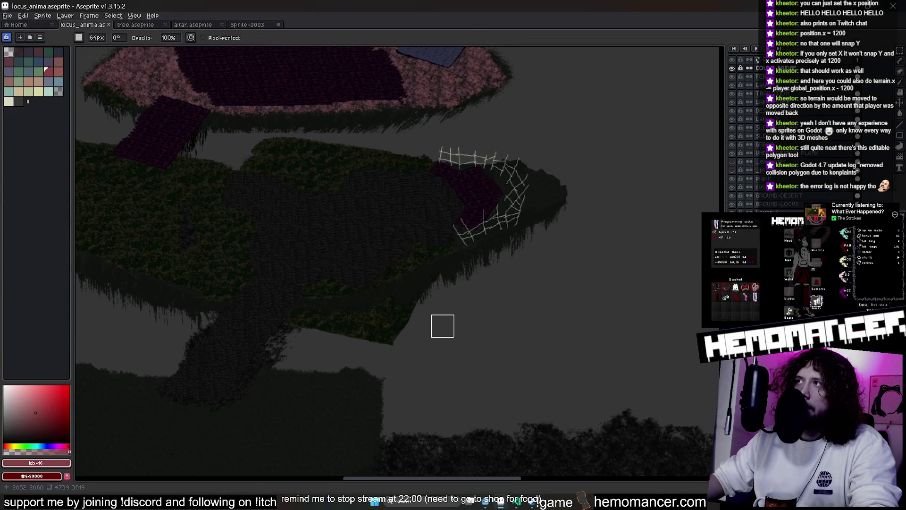
left_click(732, 80)
left_click(732, 78)
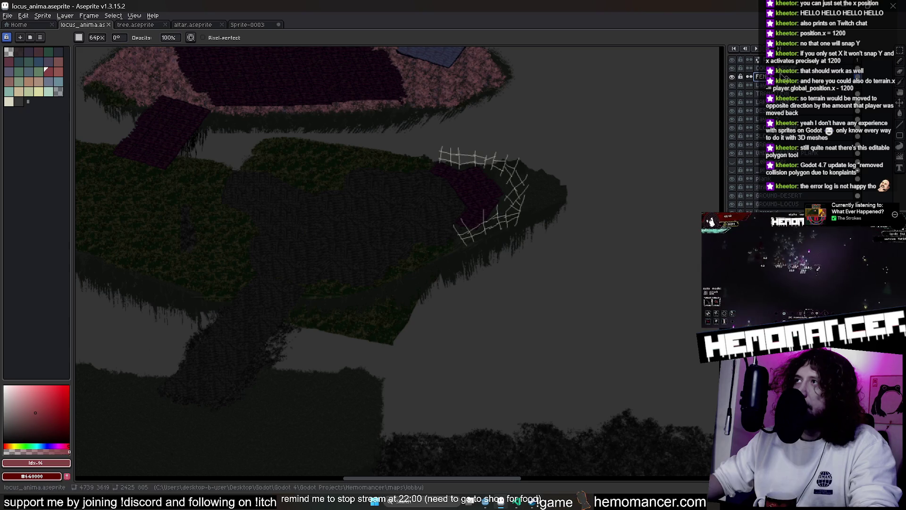
scroll(496, 188, "up", 2)
scroll(520, 188, "down", 2)
scroll(520, 189, "up", 2)
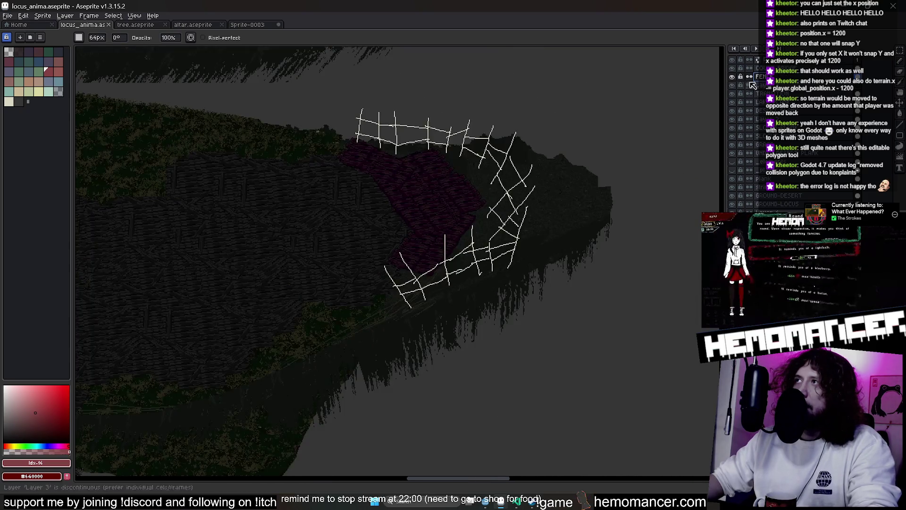
- Prefix the FENCE layer's name with an underscore in Layer Properties
double_click(760, 77)
key("Home")
type("_")
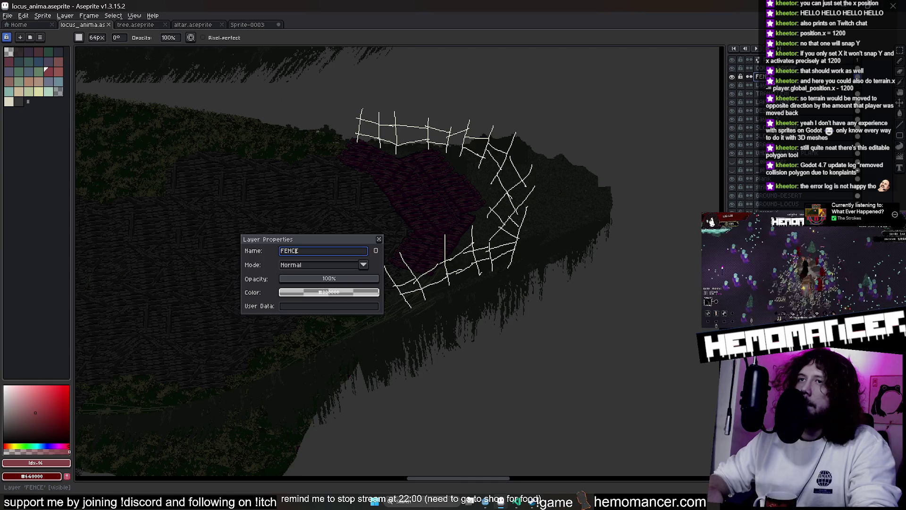
key("Return")
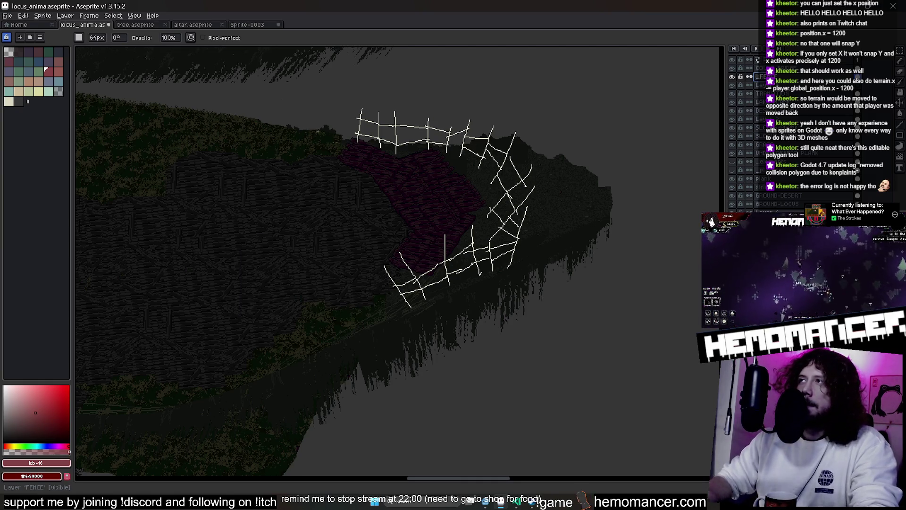
- Hide the FENCE layer and save locus_anima.aseprite
left_click(732, 76)
key("ctrl+s")
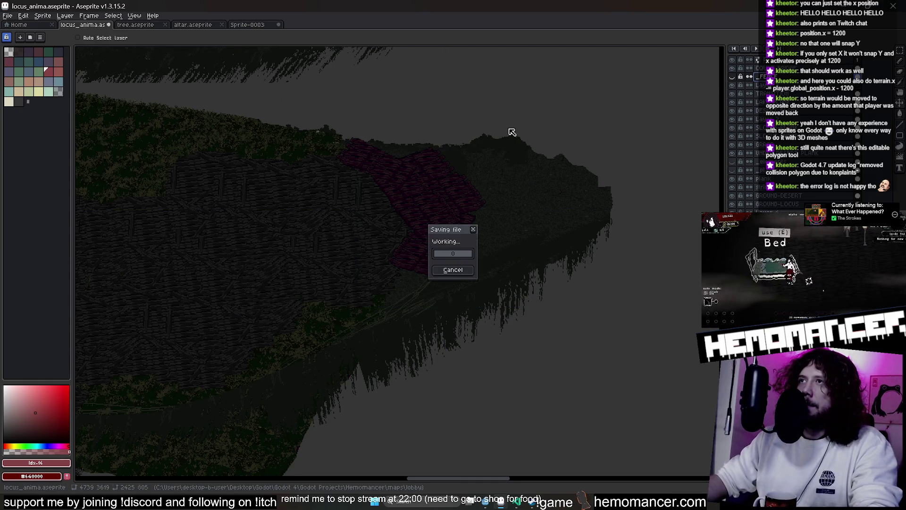
left_click_drag(485, 158, 597, 164)
scroll(597, 163, "down", 3)
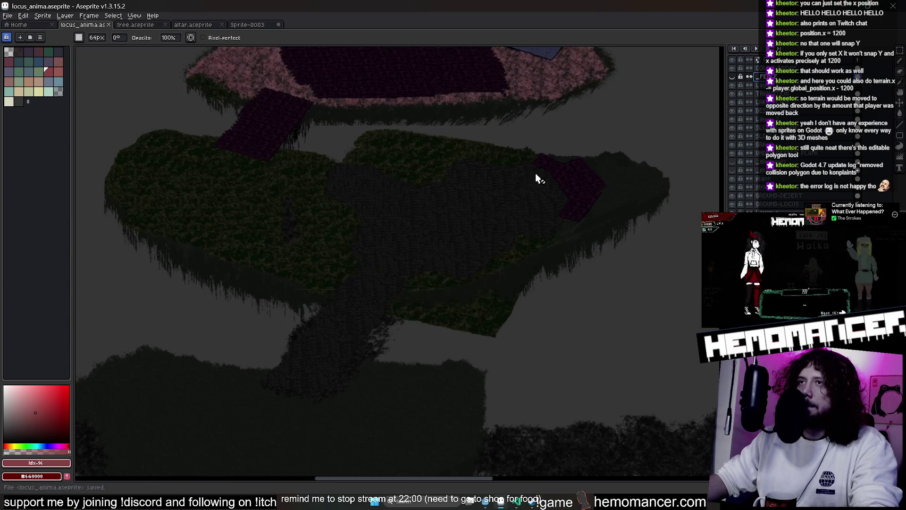
key("ctrl+s")
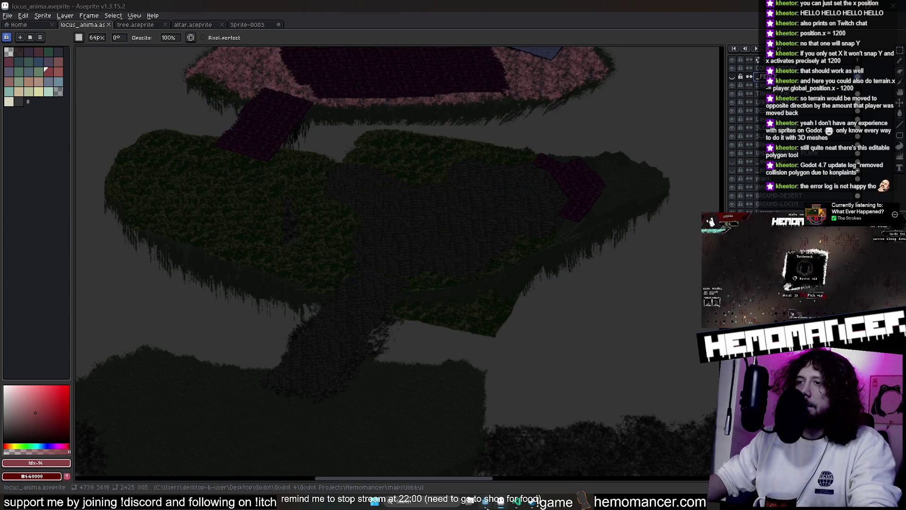
left_click(485, 501)
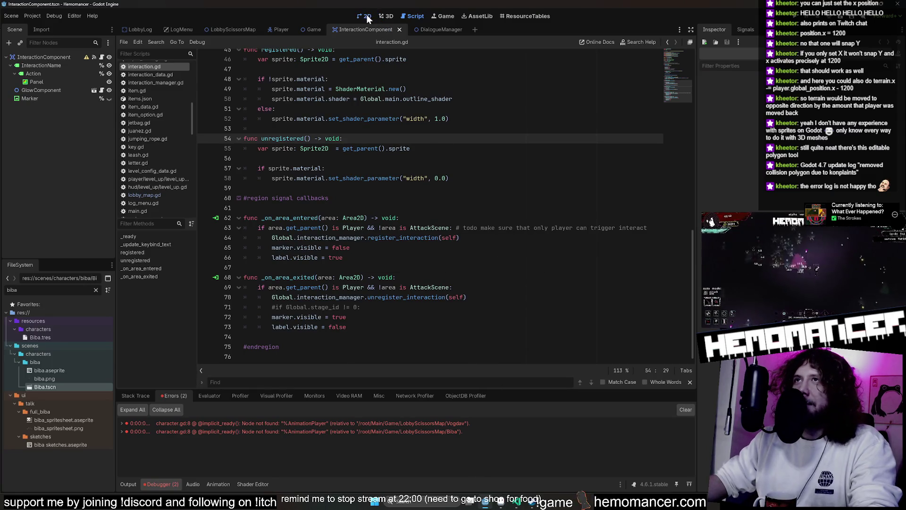
- Show the LobbyScissorsMap scene in the 2D view, panned to the fence area
left_click(366, 15)
left_click(138, 30)
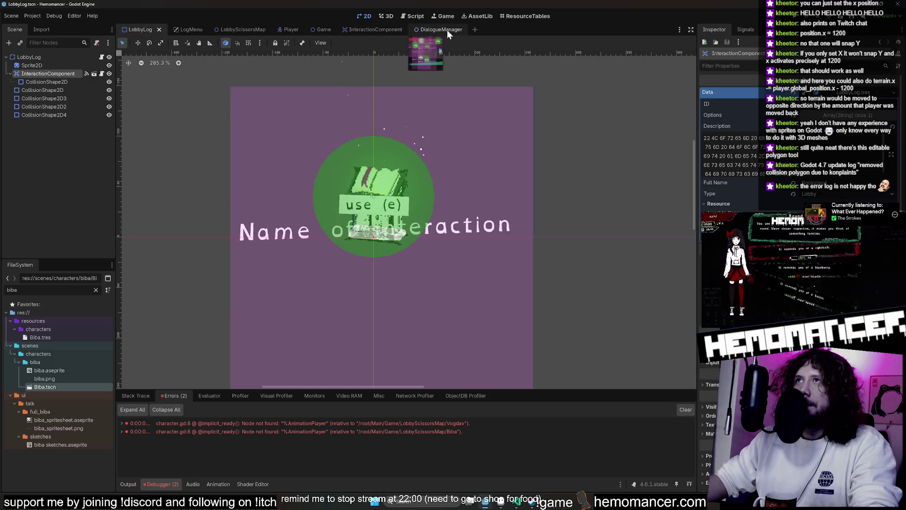
left_click(446, 30)
left_click(233, 32)
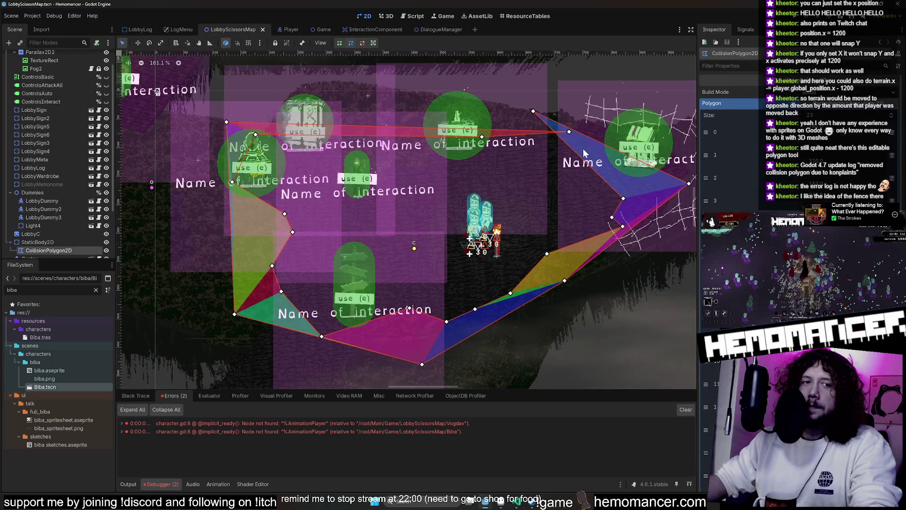
scroll(580, 152, "down", 1)
left_click_drag(630, 105, 390, 131)
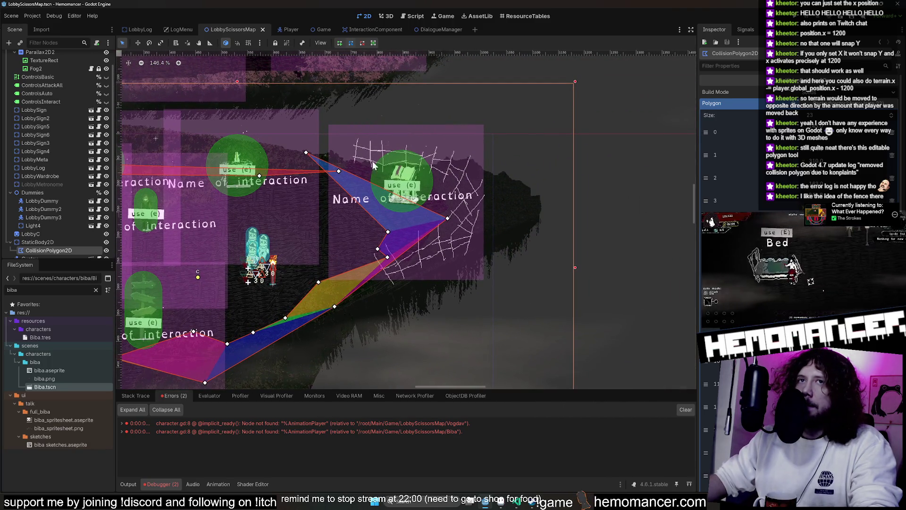
scroll(52, 94, "up", 2)
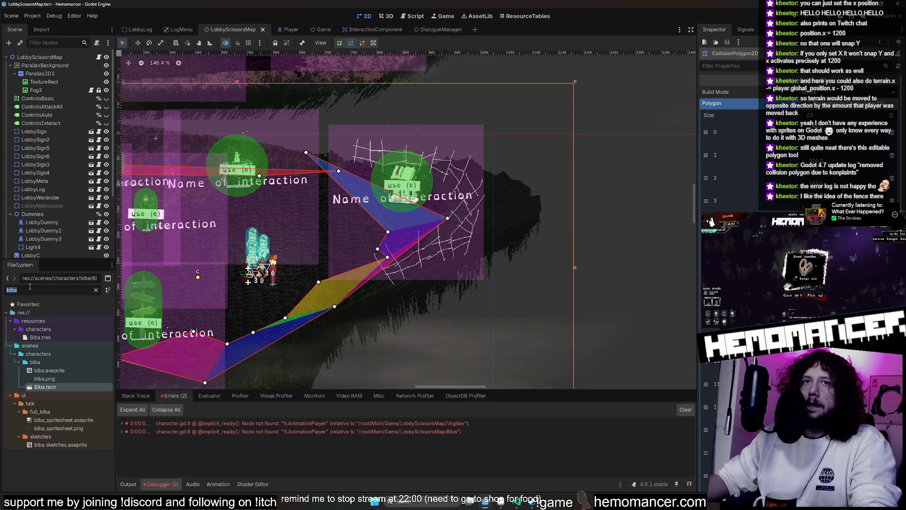
- Clear the FileSystem filter, expand res://wip/ and bring up hemomancer 2.aseprite's context menu
type("f")
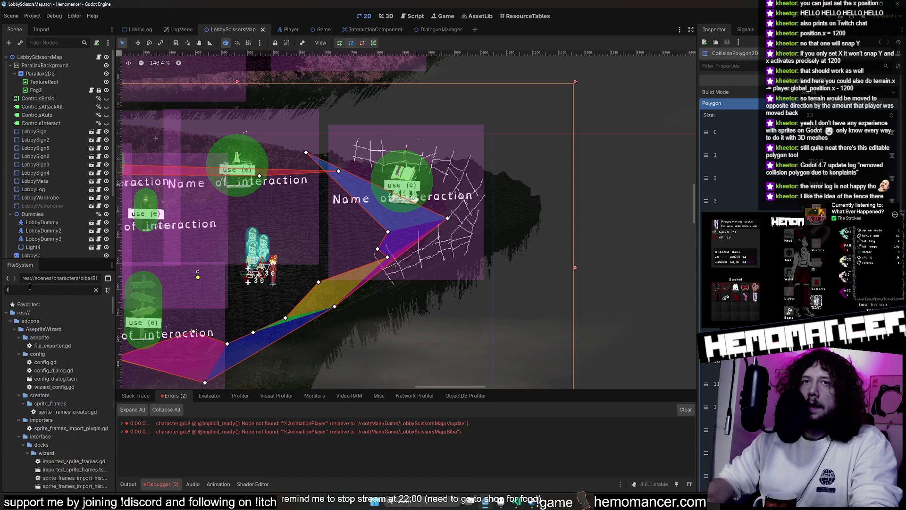
key("BackSpace")
scroll(96, 365, "down", 10)
left_click(42, 458)
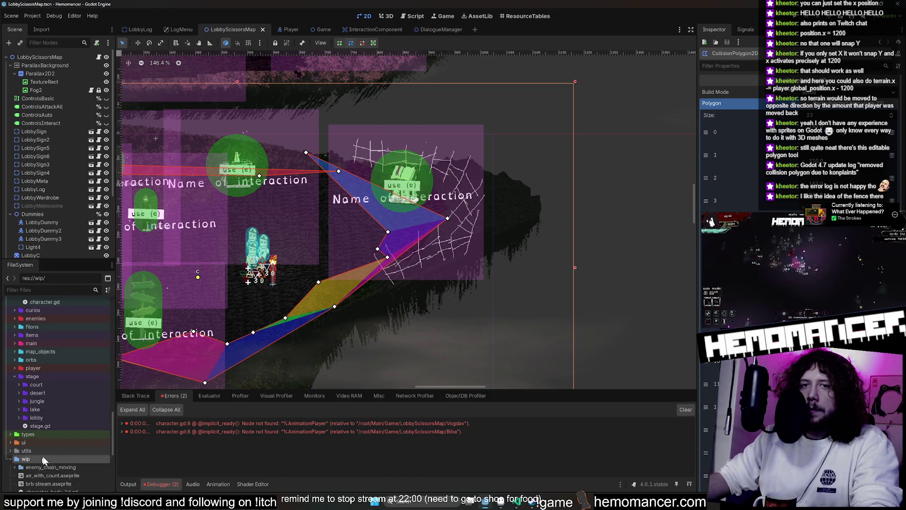
scroll(59, 441, "down", 5)
scroll(76, 397, "down", 2)
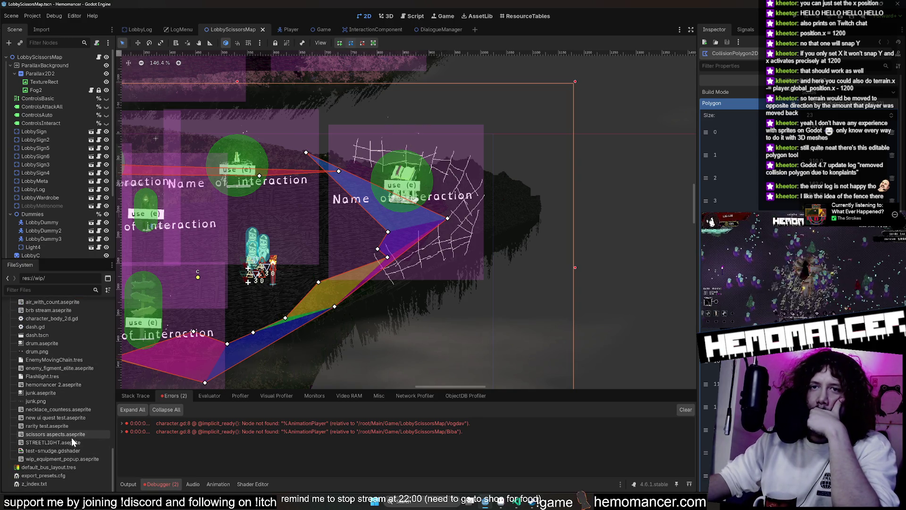
right_click(77, 383)
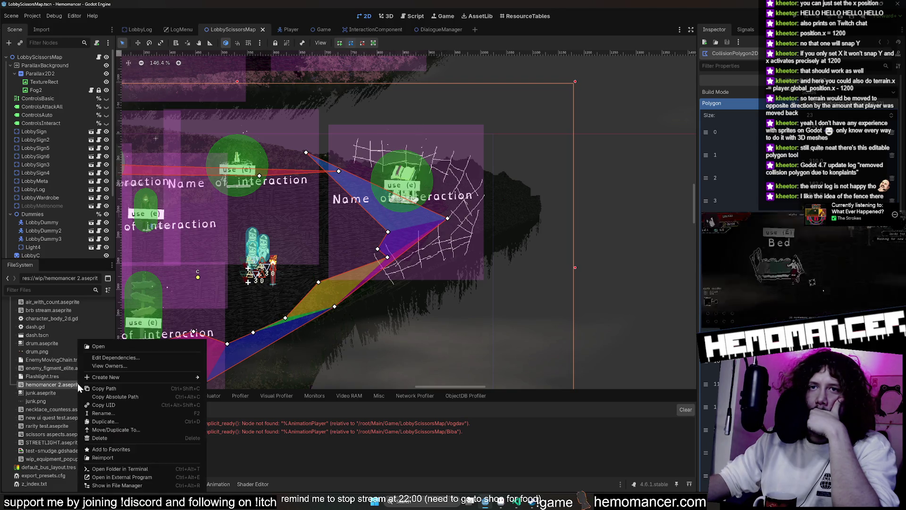
- Open hemomancer 2.aseprite in Aseprite, then close it again
left_click(128, 472)
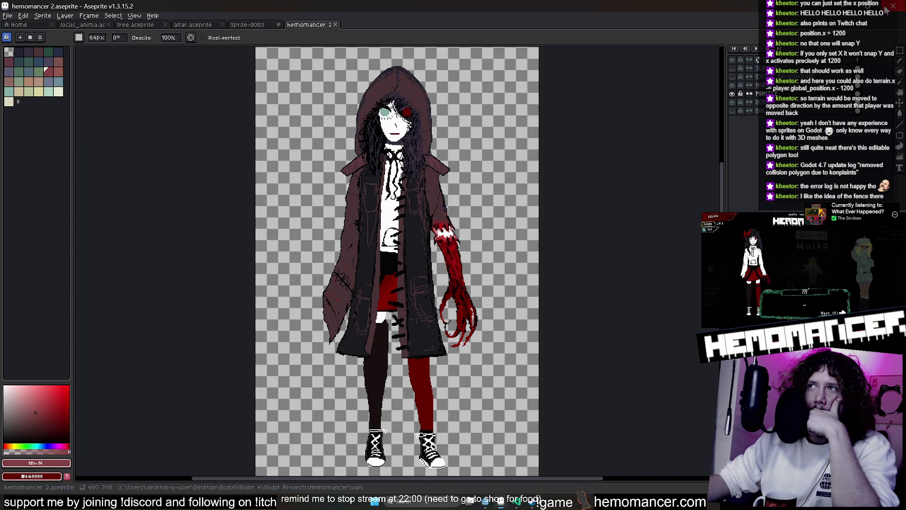
middle_click(293, 26)
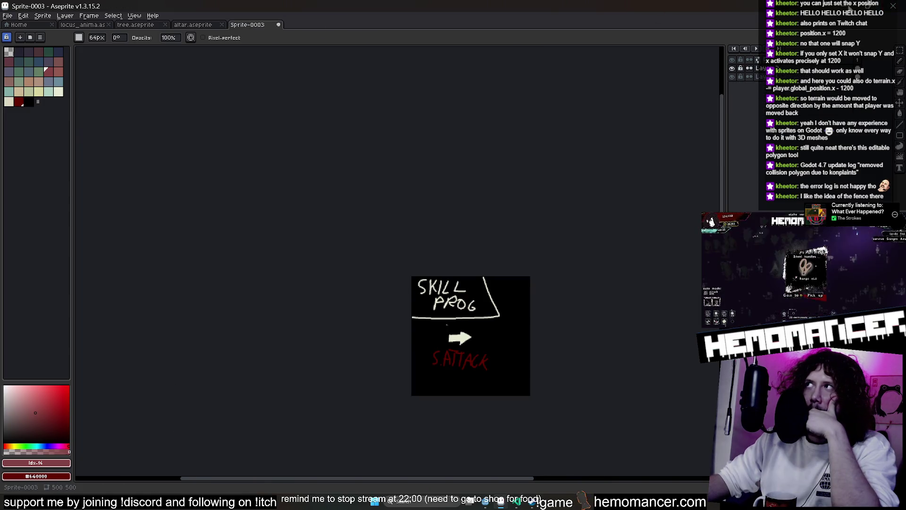
key("alt+Tab")
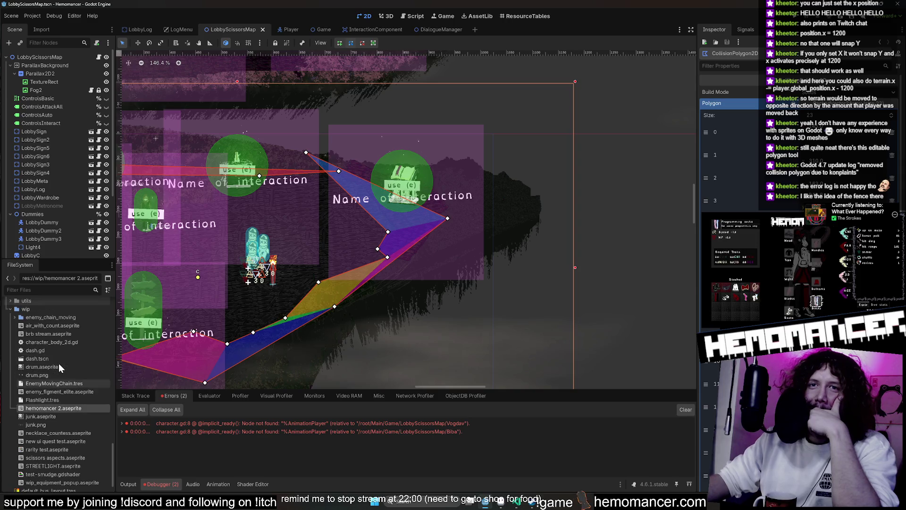
- Open air_with_count.aseprite in Aseprite from Godot's FileSystem dock
left_click(58, 363)
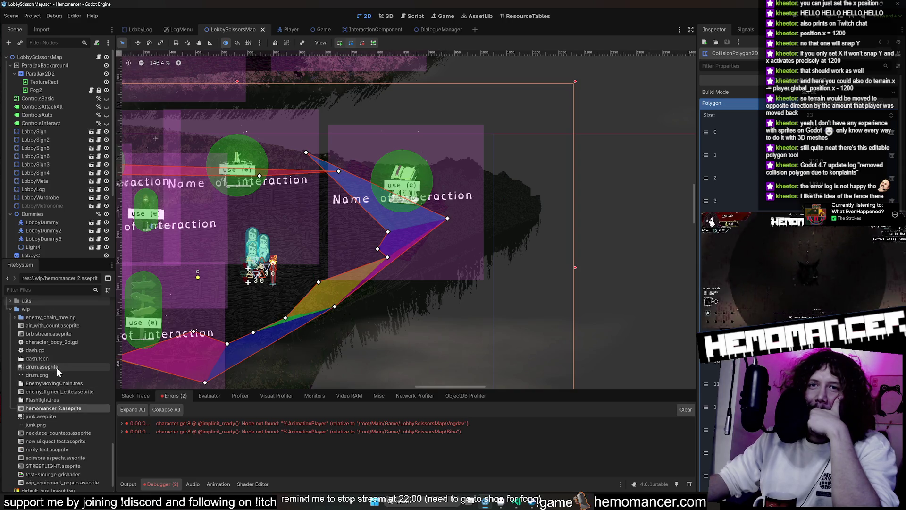
right_click(64, 325)
left_click(134, 464)
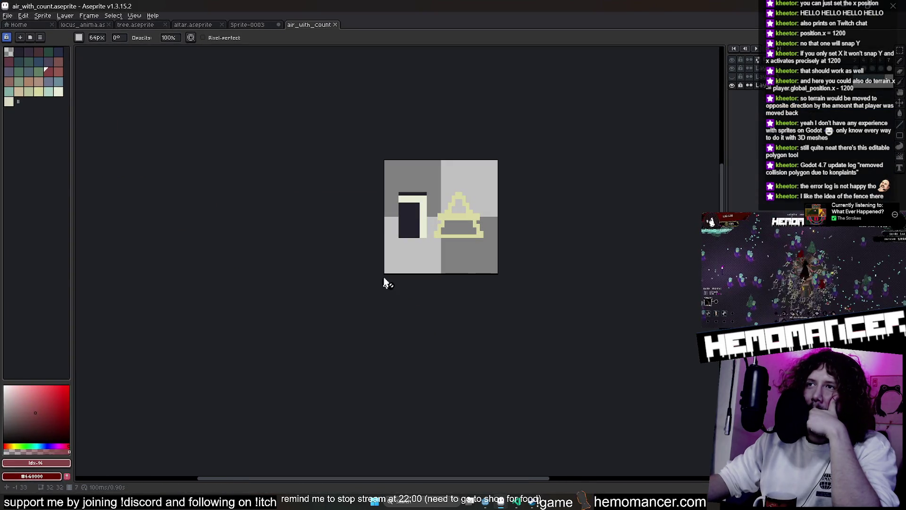
key("alt+Tab")
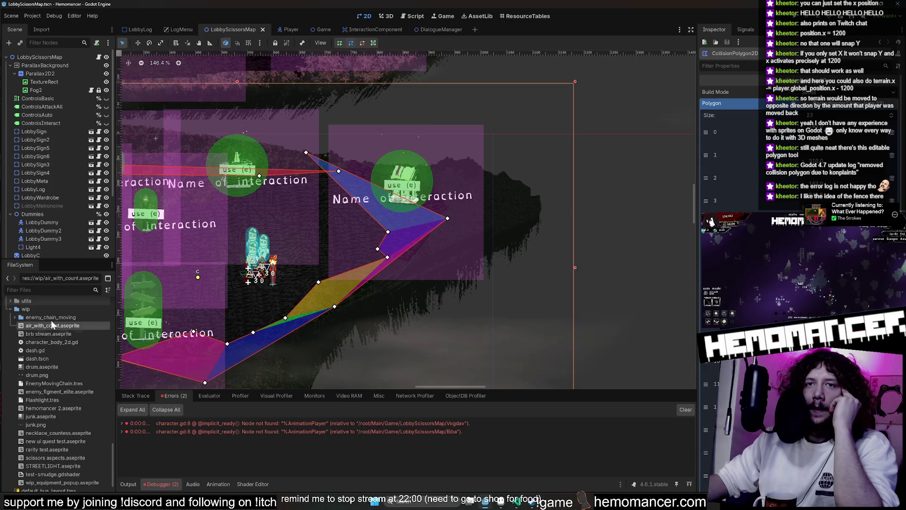
scroll(56, 392, "up", 3)
left_click(17, 369)
left_click(17, 368)
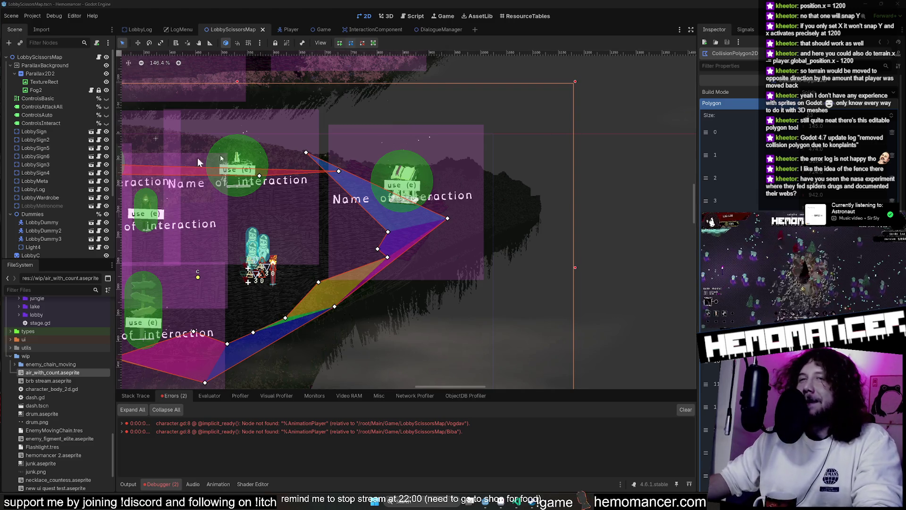
scroll(61, 214, "down", 3)
- Move the LobbyLog interaction up and to the right on the lobby map
left_click(49, 114)
key("f")
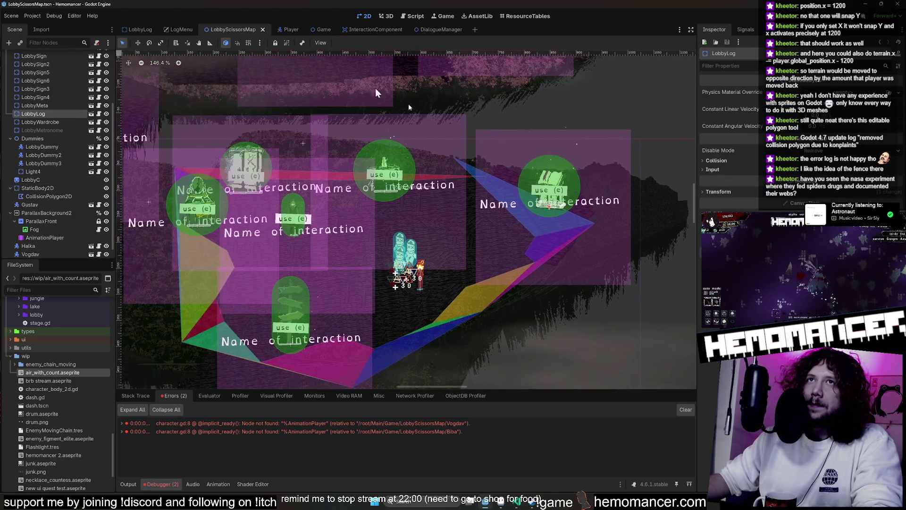
left_click_drag(564, 181, 580, 164)
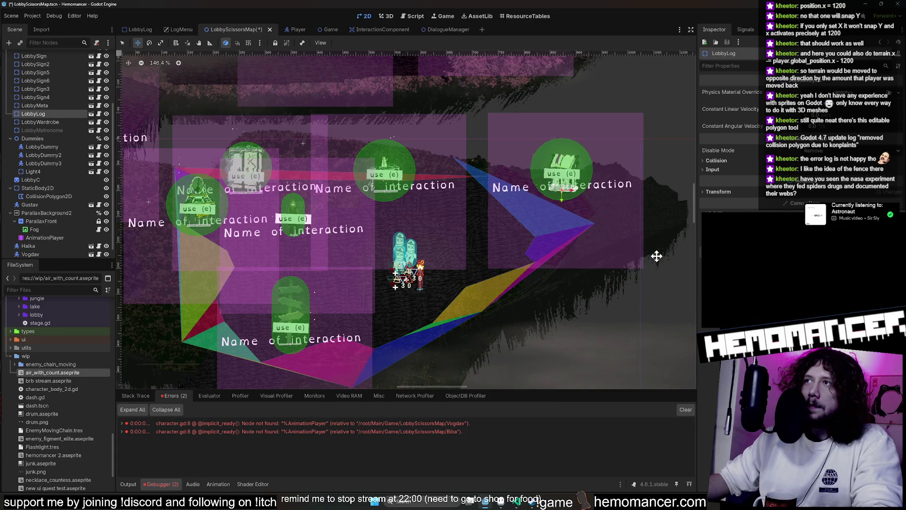
scroll(646, 260, "down", 5)
mouse_move(609, 219)
left_mouse_down()
mouse_move(601, 167)
mouse_move(508, 142)
mouse_move(376, 147)
left_mouse_up()
left_click_drag(617, 204, 563, 199)
scroll(563, 199, "up", 6)
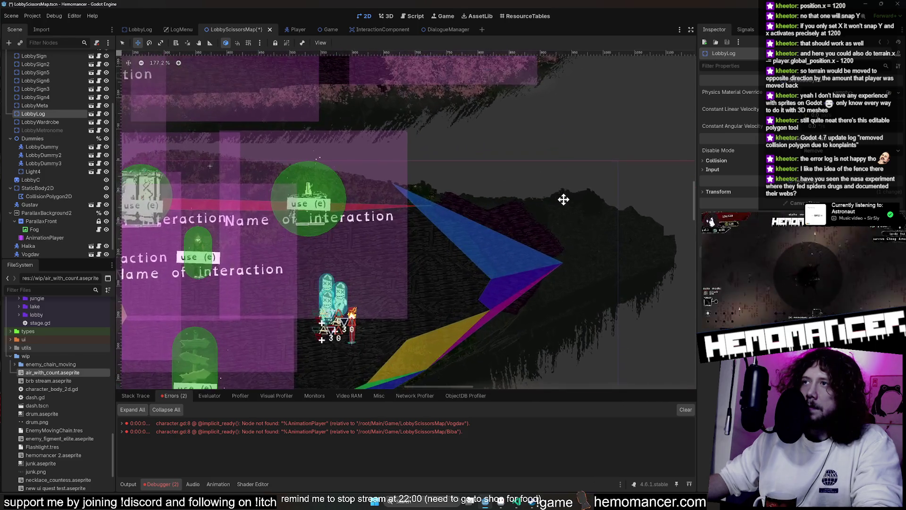
scroll(551, 215, "up", 2)
scroll(79, 190, "down", 1)
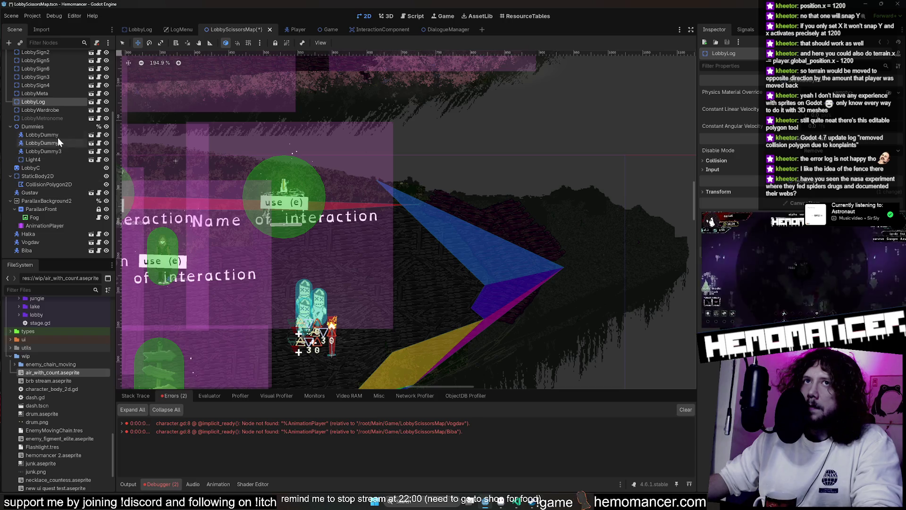
- Drag the CollisionPolygon2D's right tip farther out over the island
left_click(53, 182)
scroll(543, 246, "up", 3)
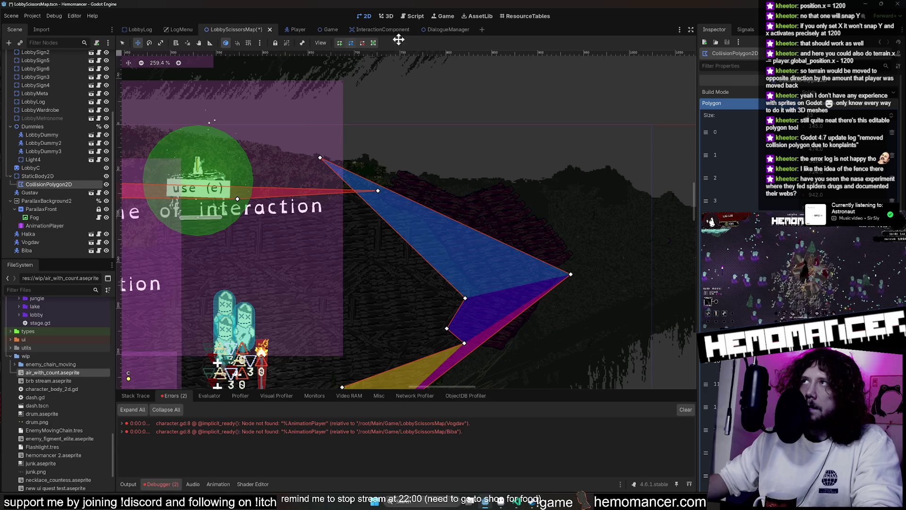
left_click(124, 43)
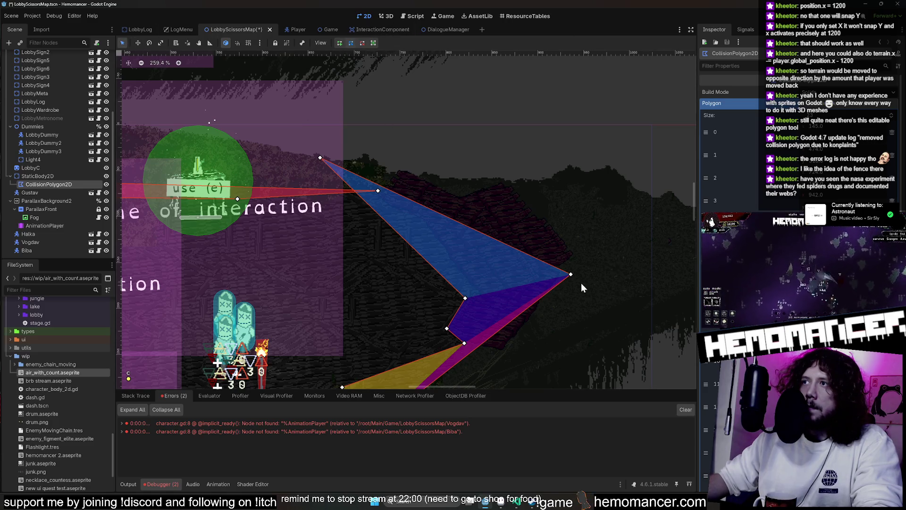
left_click_drag(571, 274, 653, 238)
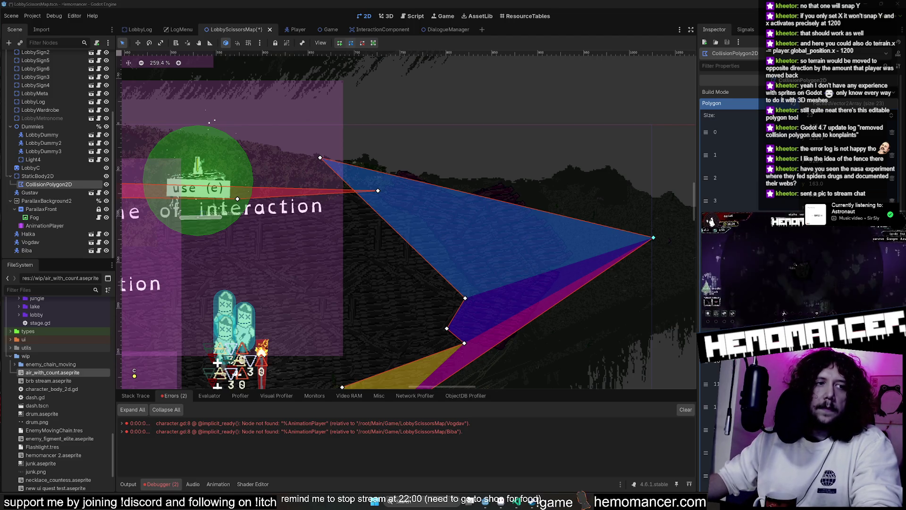
key("alt+Tab")
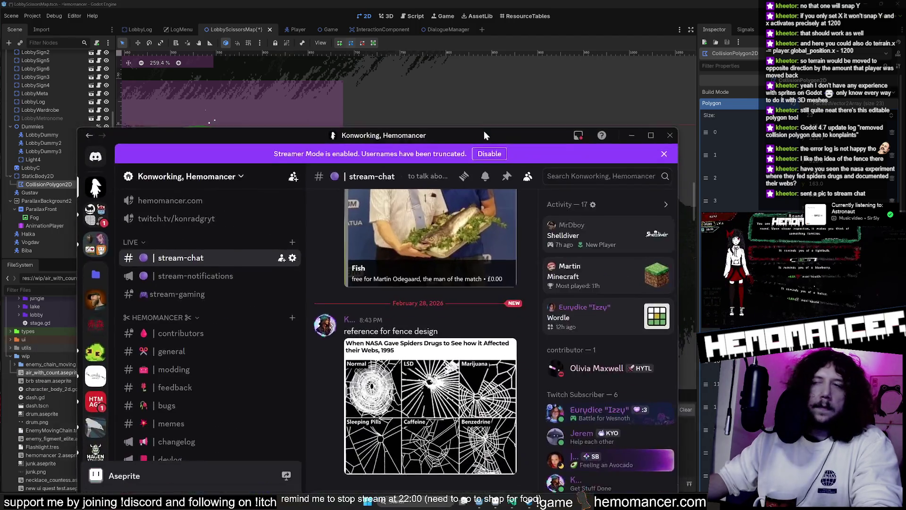
- View the spider-web image from #stream-chat full size, zooming and repositioning the viewer
left_click(379, 360)
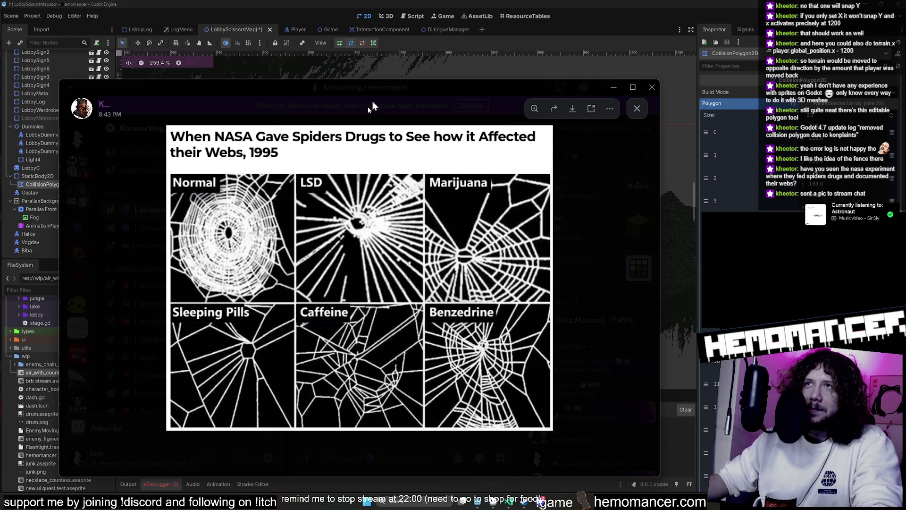
left_click_drag(390, 90, 398, 94)
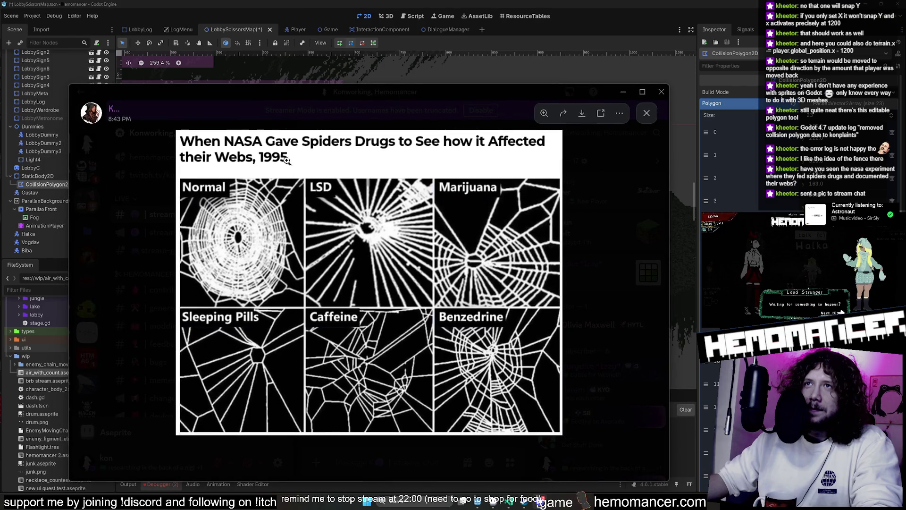
left_click(287, 155)
left_click(286, 155)
mouse_move(459, 93)
left_mouse_down()
mouse_move(482, 85)
mouse_move(0, 343)
mouse_move(0, 359)
left_mouse_up()
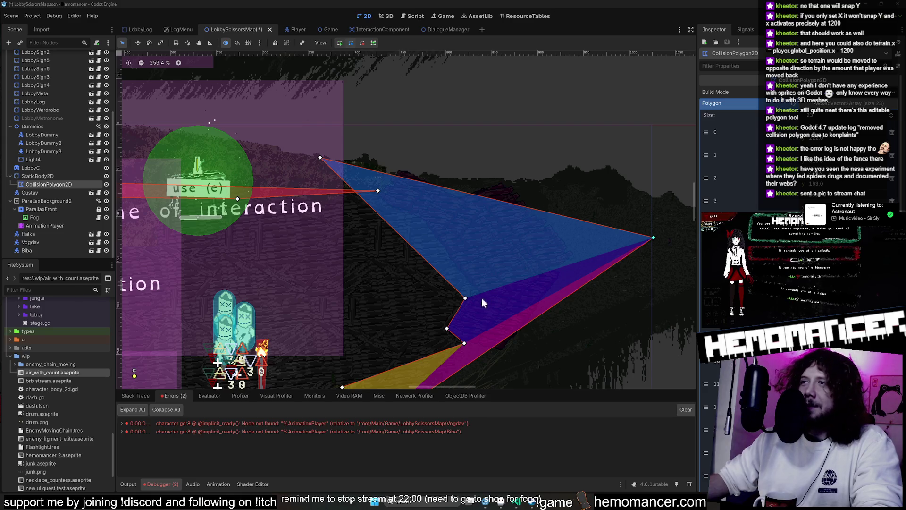
- Pull the lower polygon vertices up and right and add new points along the terrain edge
left_click_drag(465, 298, 571, 242)
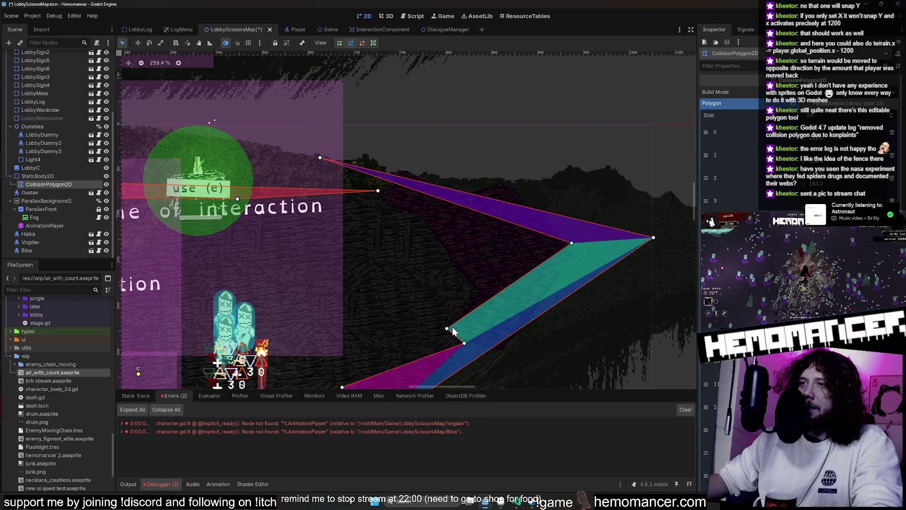
mouse_move(448, 328)
left_mouse_down()
mouse_move(554, 295)
mouse_move(562, 270)
left_mouse_up()
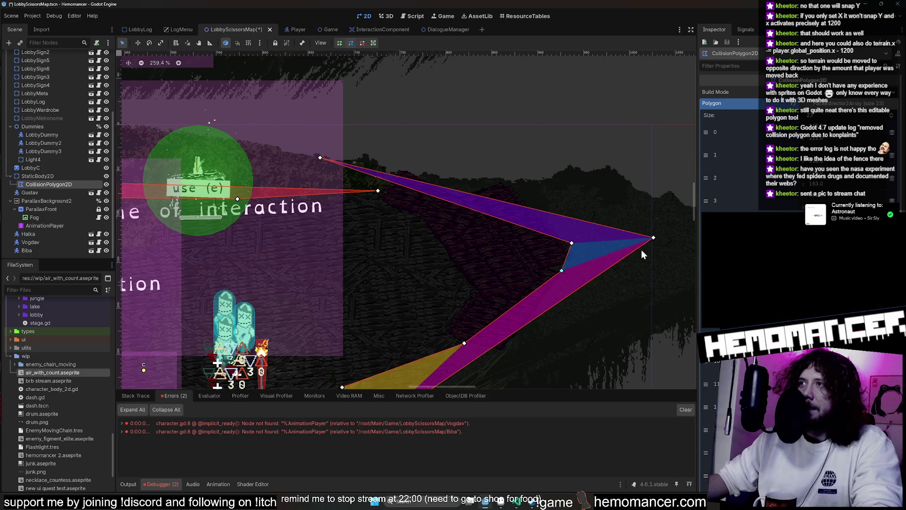
scroll(472, 292, "down", 5)
scroll(425, 265, "right", 4)
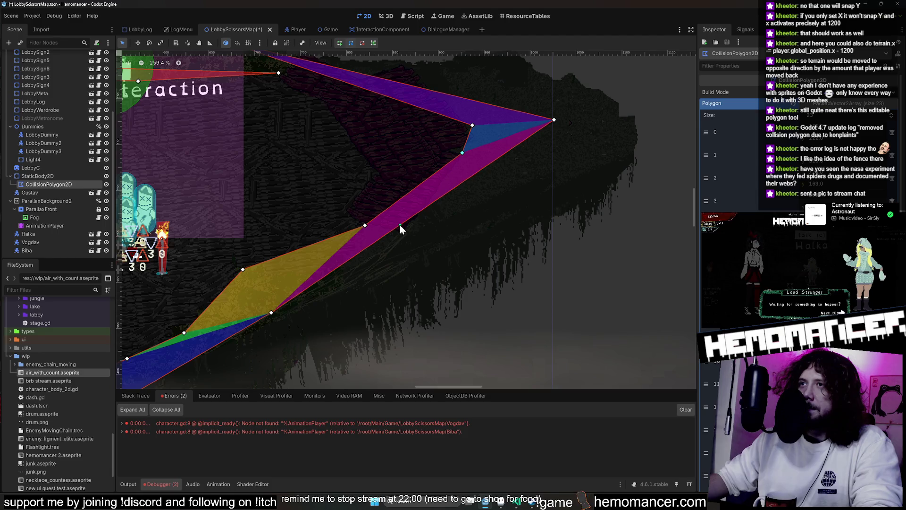
mouse_move(400, 225)
left_mouse_down()
mouse_move(441, 267)
mouse_move(367, 227)
mouse_move(408, 232)
left_mouse_up()
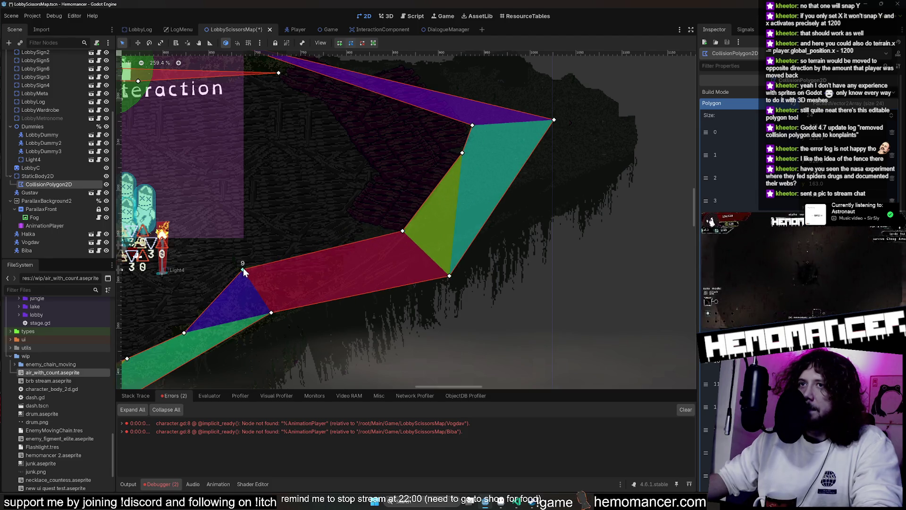
mouse_move(244, 271)
left_mouse_down()
mouse_move(338, 296)
mouse_move(240, 273)
left_mouse_up()
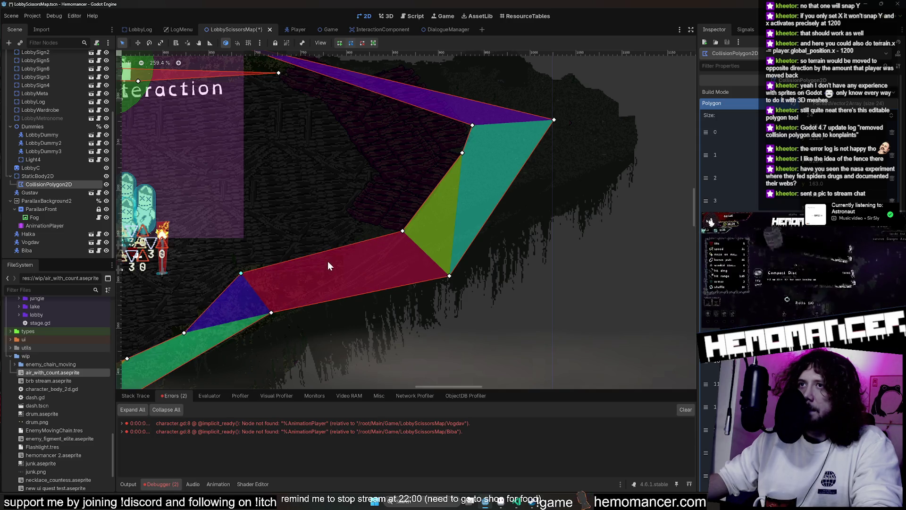
mouse_move(335, 249)
left_mouse_down()
mouse_move(341, 277)
mouse_move(334, 264)
mouse_move(373, 246)
mouse_move(361, 226)
left_mouse_up()
scroll(447, 177, "up", 2)
scroll(451, 174, "up", 3)
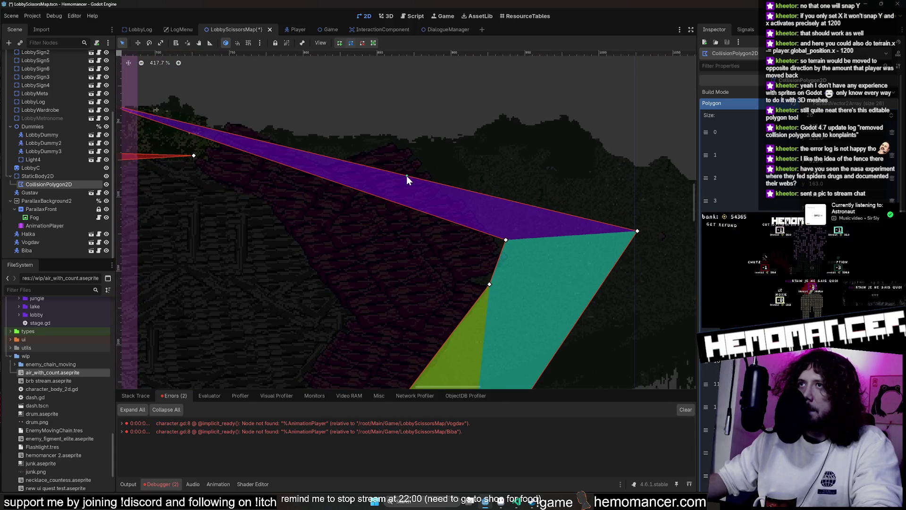
- Add points along the polygon's top edge, bending it to follow the repainted background
left_click_drag(406, 175, 448, 66)
mouse_move(354, 189)
left_mouse_down()
mouse_move(391, 142)
mouse_move(404, 147)
left_mouse_up()
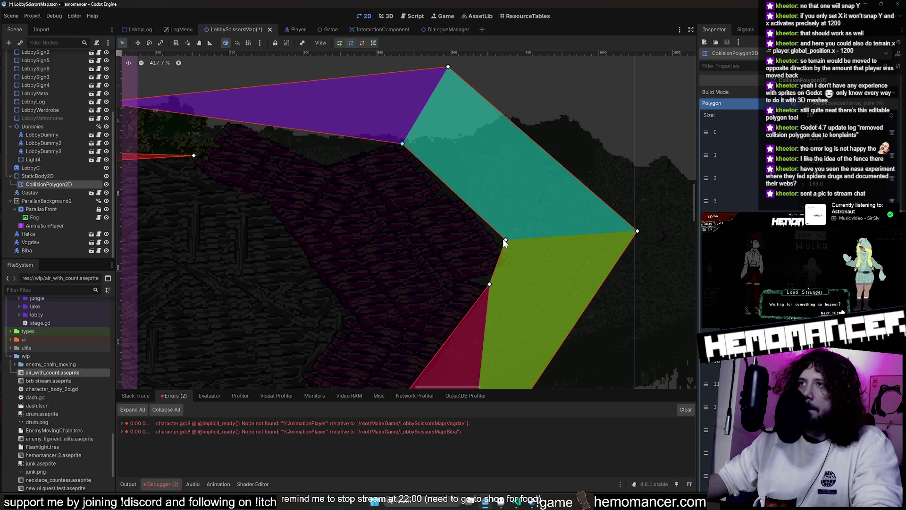
left_click_drag(504, 240, 490, 247)
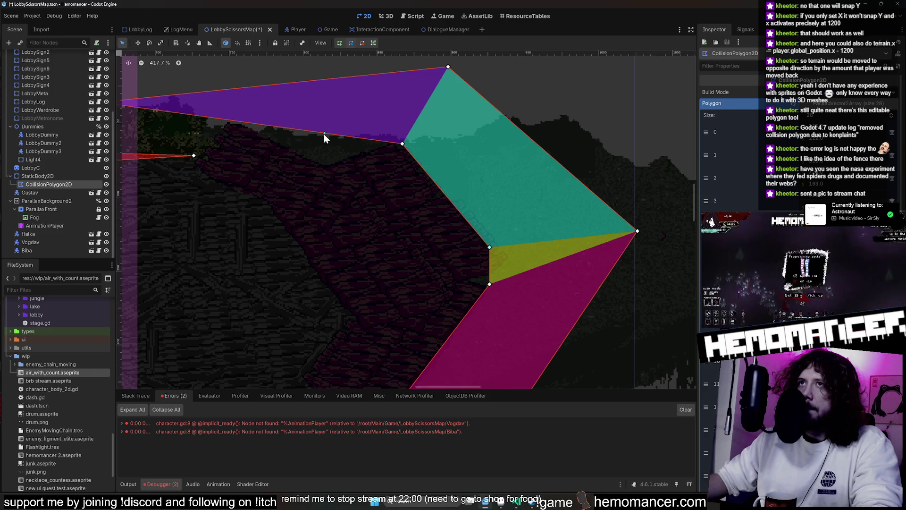
scroll(324, 166, "left", 5)
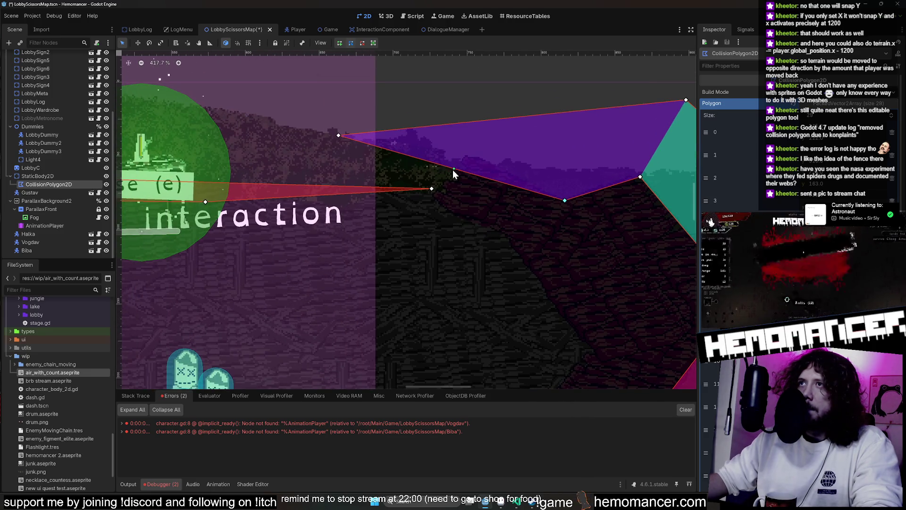
mouse_move(453, 168)
left_mouse_down()
mouse_move(429, 185)
mouse_move(410, 229)
mouse_move(162, 247)
mouse_move(547, 241)
mouse_move(517, 238)
mouse_move(461, 180)
mouse_move(442, 194)
mouse_move(469, 236)
mouse_move(448, 175)
mouse_move(426, 176)
mouse_move(479, 177)
mouse_move(446, 242)
mouse_move(476, 265)
left_mouse_up()
scroll(471, 231, "left", 5)
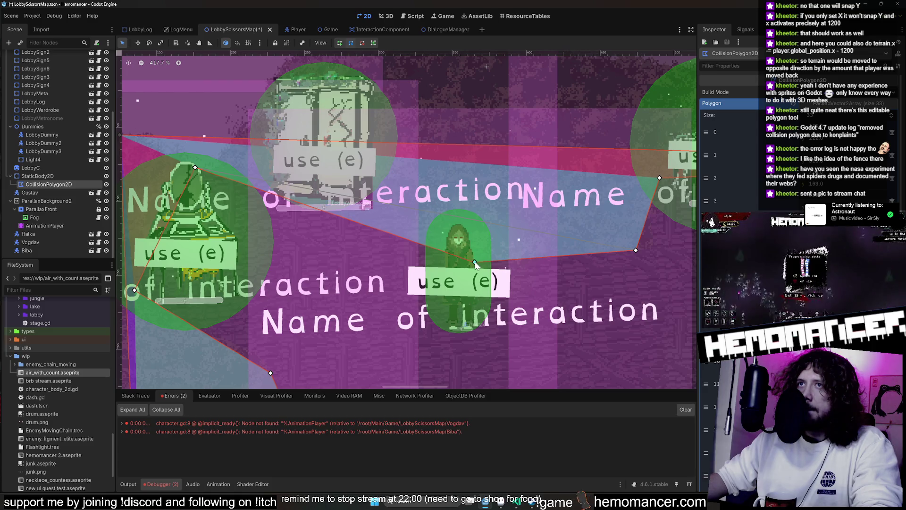
scroll(474, 262, "down", 4)
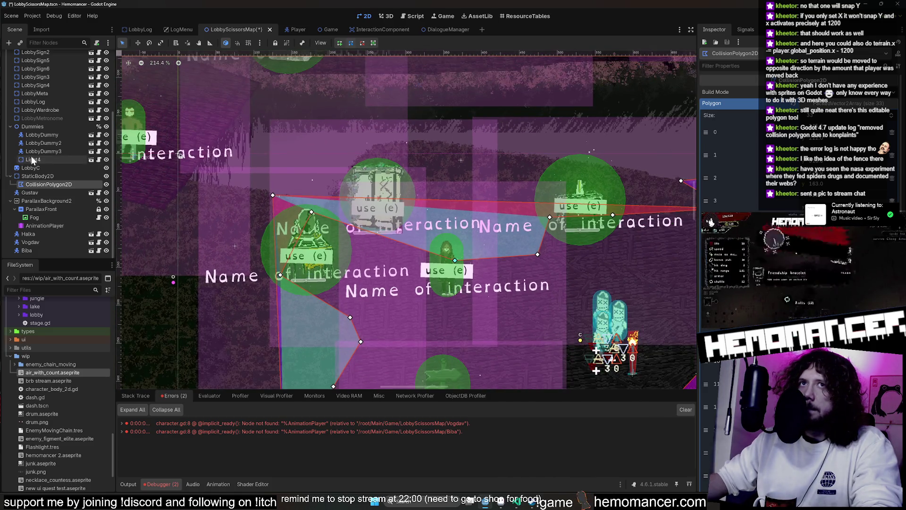
- Move LobbyWardrobe up and nudge LobbyMeta down-right with the Move tool
left_click(61, 108)
left_click(138, 43)
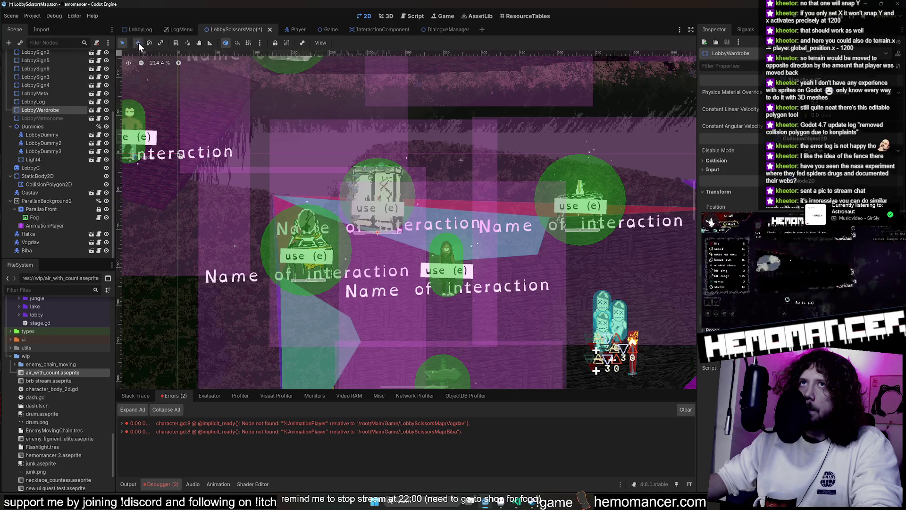
left_click_drag(315, 117, 336, 176)
scroll(75, 127, "up", 2)
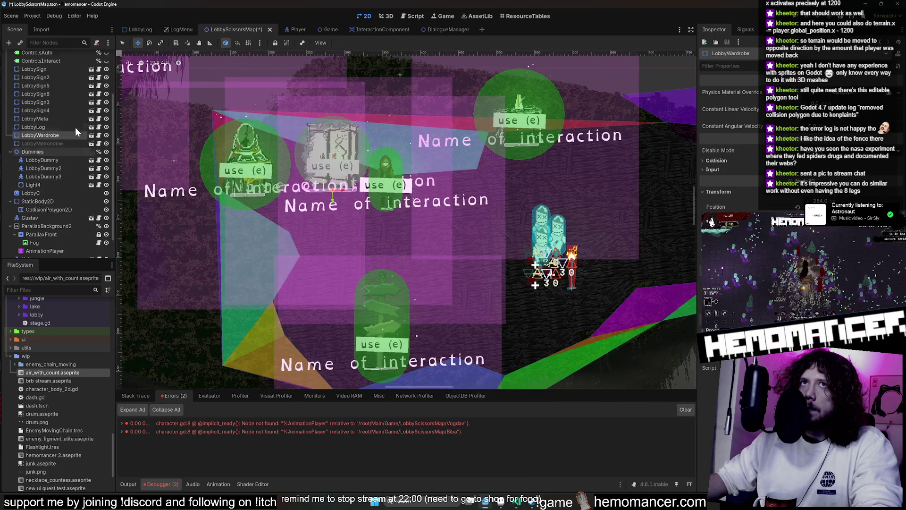
left_click(52, 120)
mouse_move(232, 153)
left_mouse_down()
mouse_move(315, 273)
mouse_move(286, 174)
mouse_move(233, 162)
mouse_move(233, 150)
left_mouse_up()
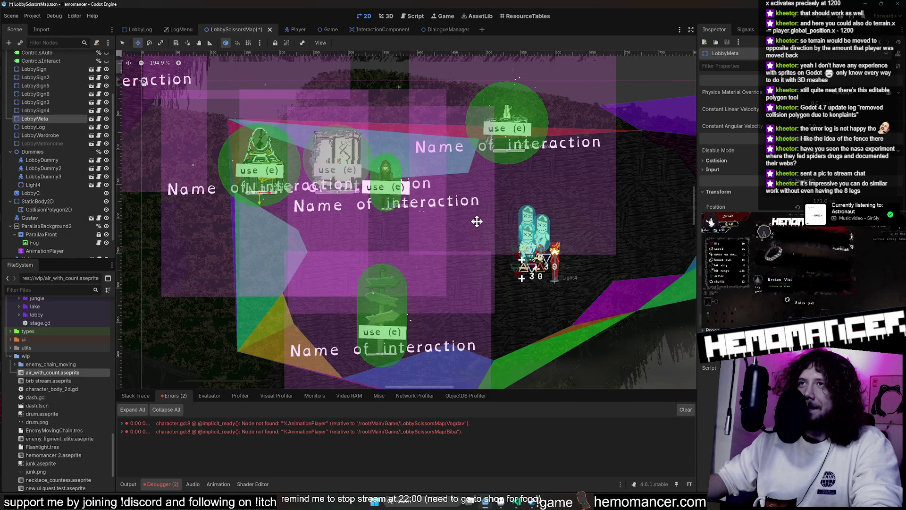
scroll(475, 222, "down", 1)
scroll(56, 133, "down", 2)
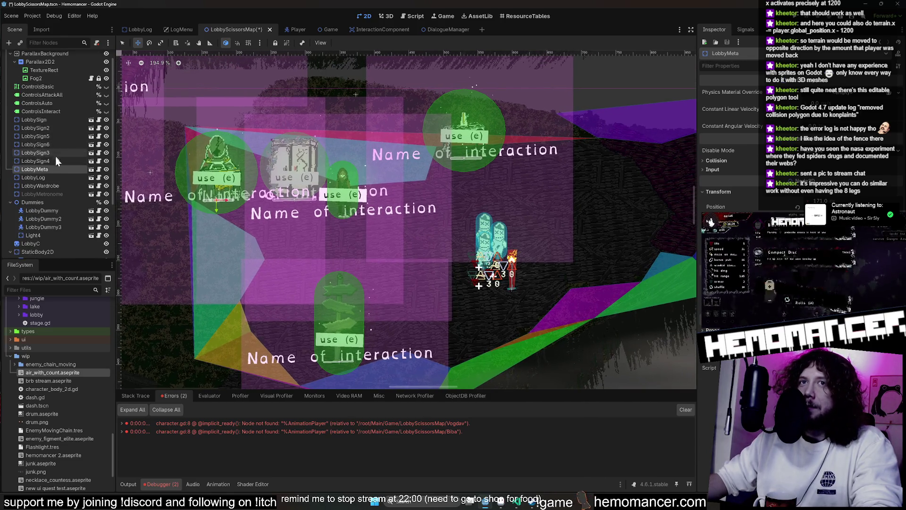
- Move Gustav across to the lobby's right side and save the scene
left_click(47, 192)
scroll(409, 214, "up", 2)
mouse_move(358, 196)
left_mouse_down()
mouse_move(418, 217)
mouse_move(413, 207)
left_mouse_up()
scroll(485, 228, "down", 2)
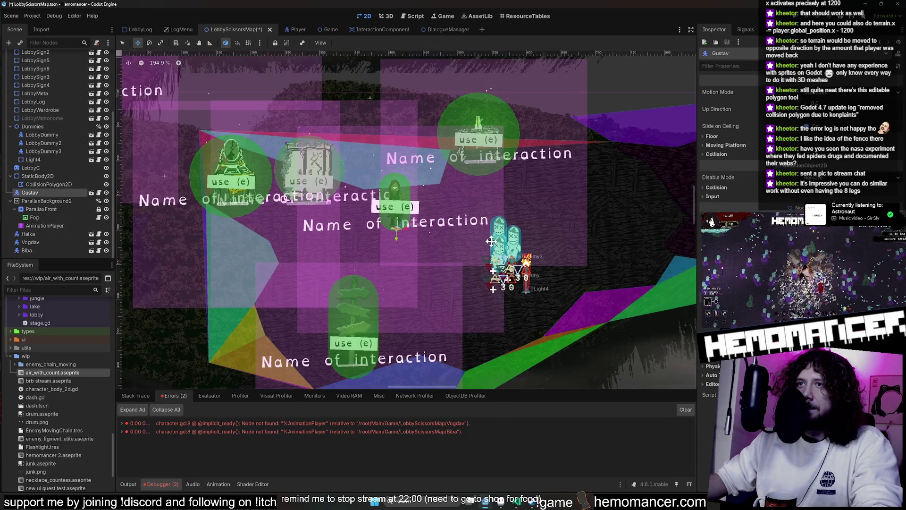
scroll(485, 228, "right", 3)
scroll(465, 251, "up", 2)
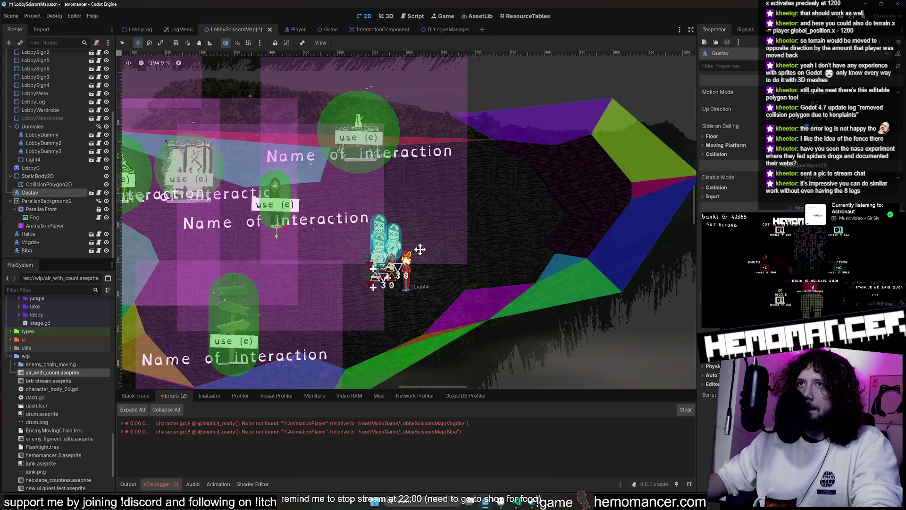
mouse_move(333, 227)
left_mouse_down()
mouse_move(595, 215)
mouse_move(634, 193)
mouse_move(622, 197)
left_mouse_up()
left_click_drag(426, 206, 390, 211)
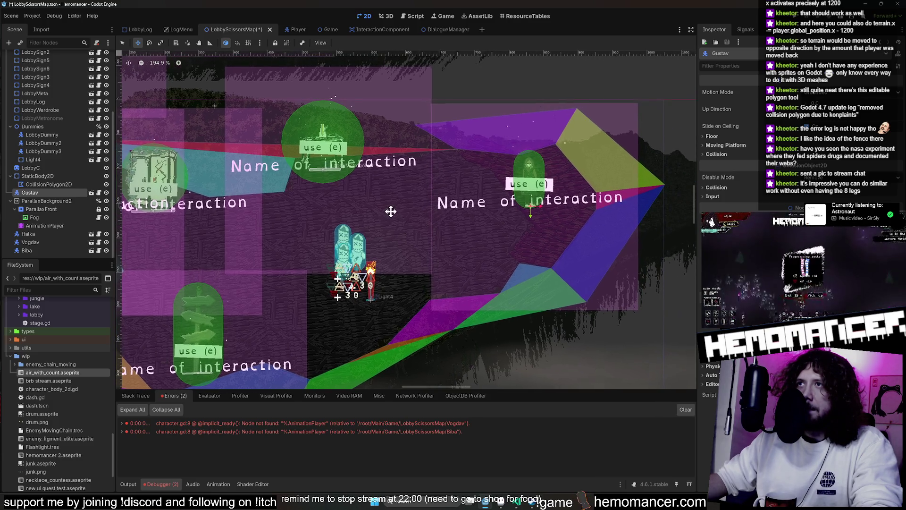
key("ctrl+s")
- Nudge LobbyMetronome down-right, move LobbySign higher toward the centre, and save
scroll(391, 208, "down", 2)
scroll(391, 208, "left", 2)
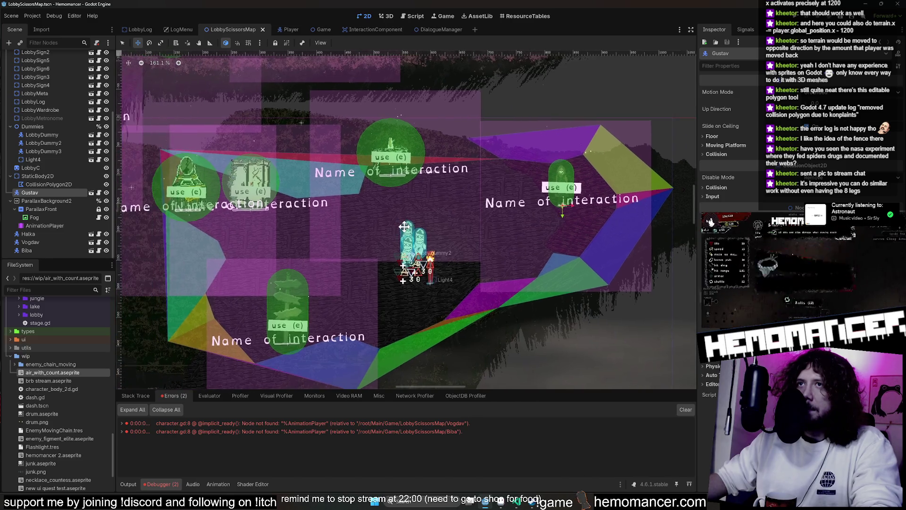
left_click(42, 118)
mouse_move(446, 150)
left_mouse_down()
mouse_move(463, 155)
mouse_move(452, 168)
left_mouse_up()
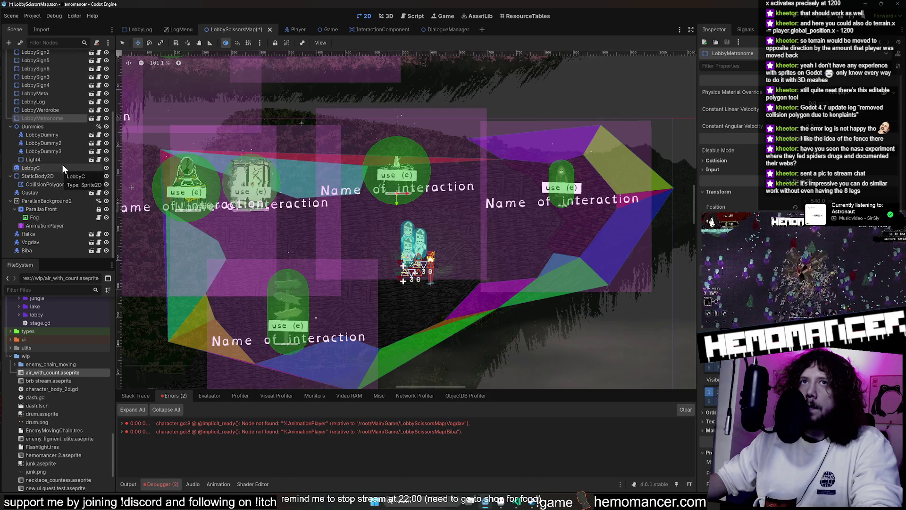
scroll(60, 142, "up", 3)
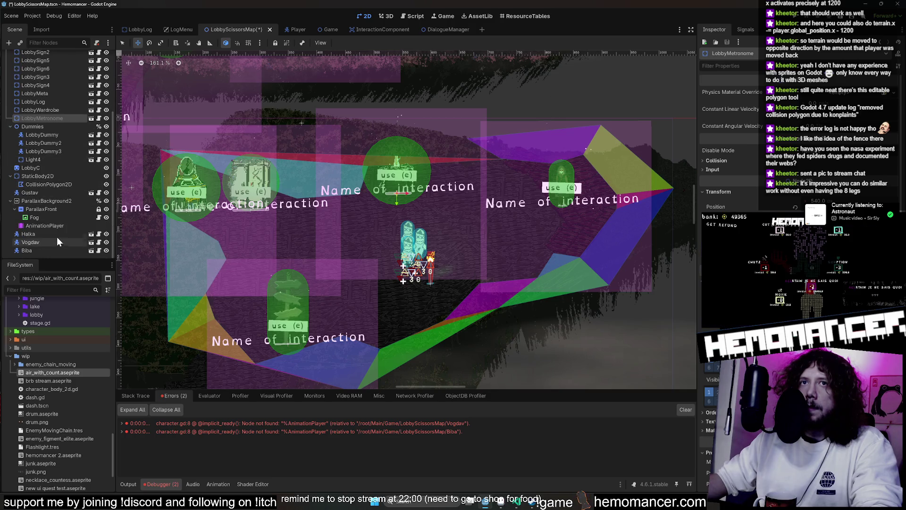
scroll(56, 234, "up", 2)
left_click(48, 132)
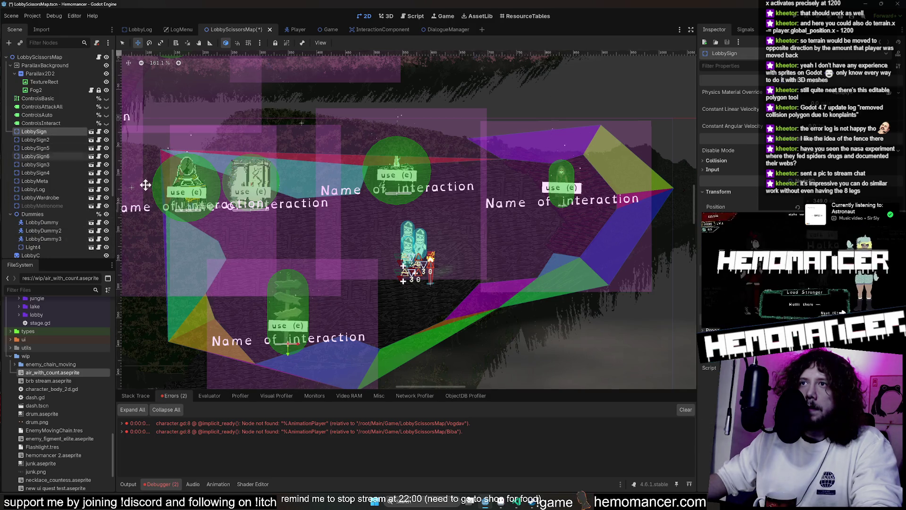
mouse_move(357, 269)
left_mouse_down()
mouse_move(334, 259)
mouse_move(317, 273)
mouse_move(394, 219)
mouse_move(397, 196)
mouse_move(386, 196)
left_mouse_up()
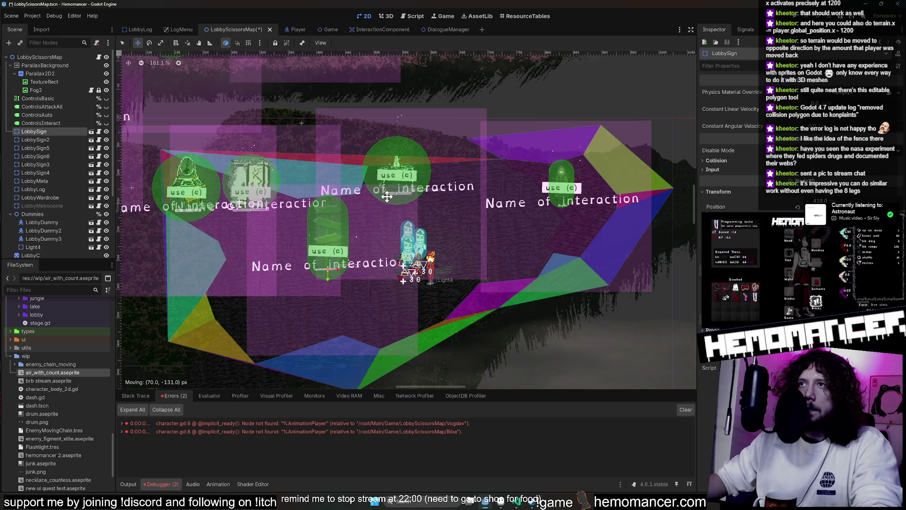
key("ctrl+s")
- Run the project with F5 and start a game from the main menu
key("F5")
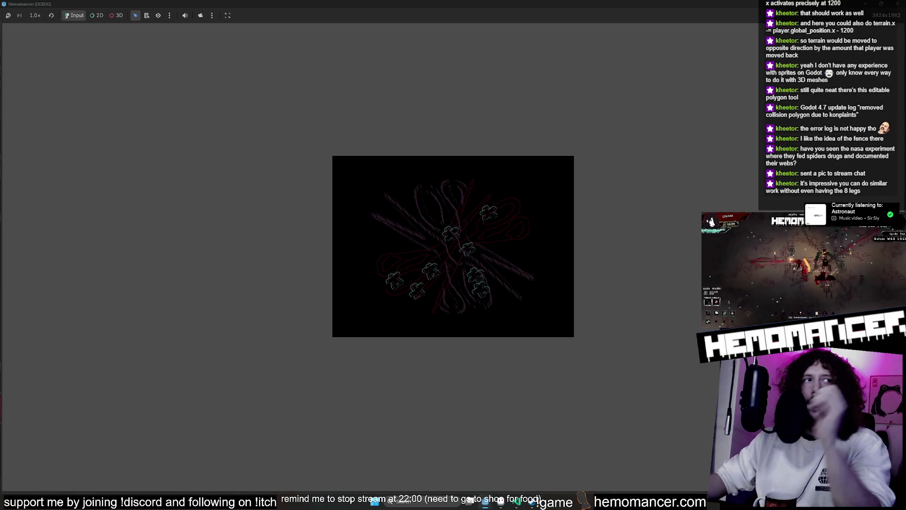
key("Up")
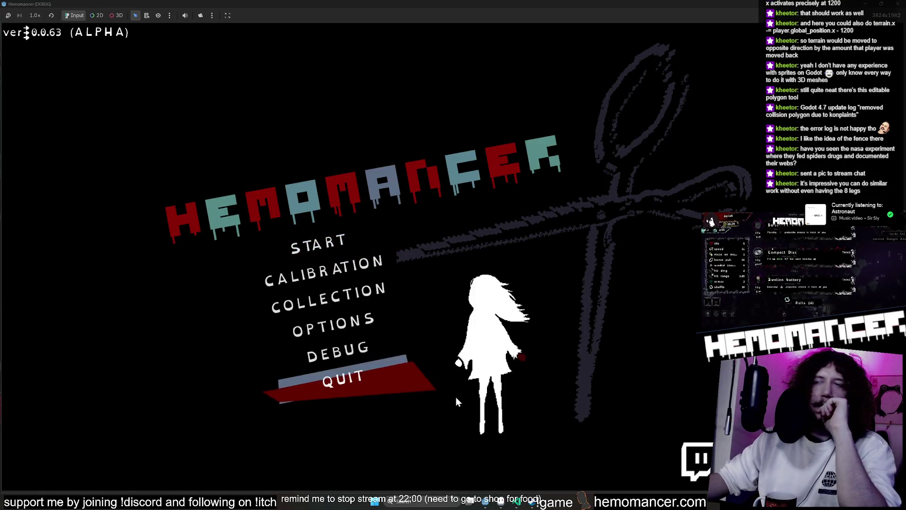
key("Down")
key("Return")
- Walk the player past the signpost, along the upper-right boundary, and down to the metronome
key("a")
key("s")
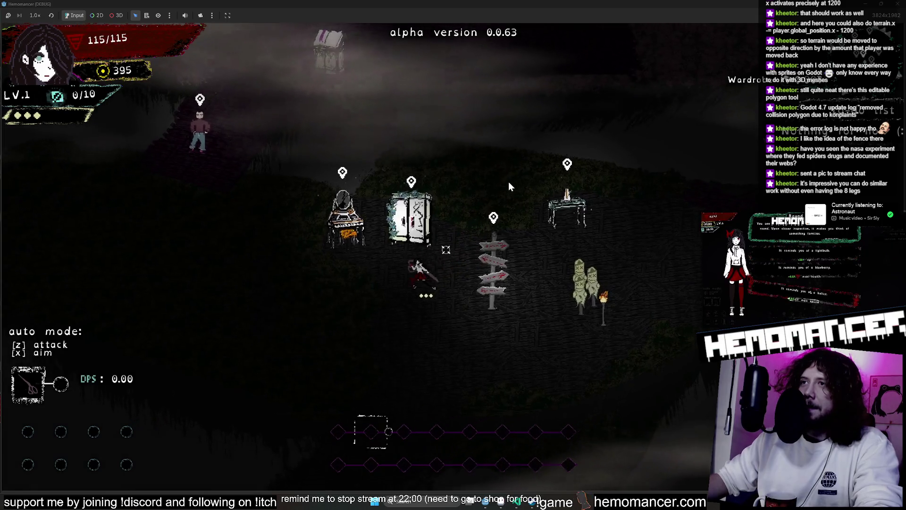
key("w")
key("d")
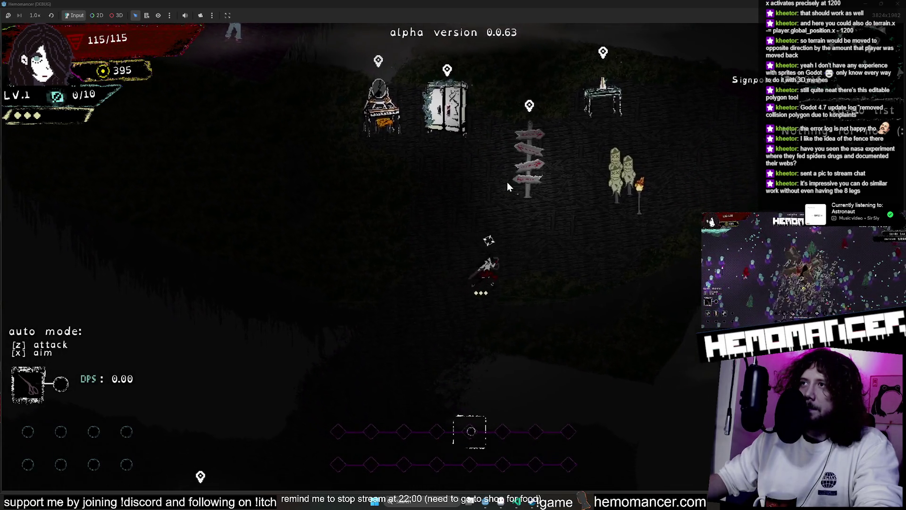
key("w")
key("d")
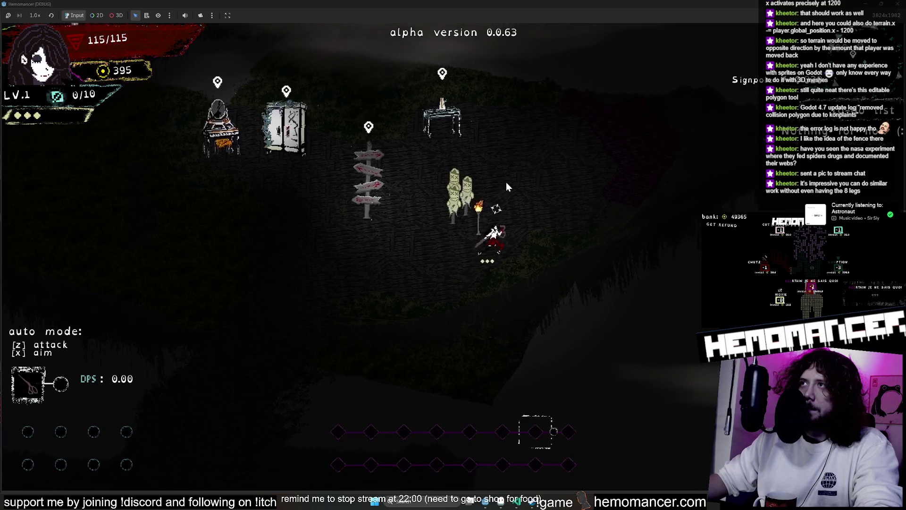
key("w")
key("d")
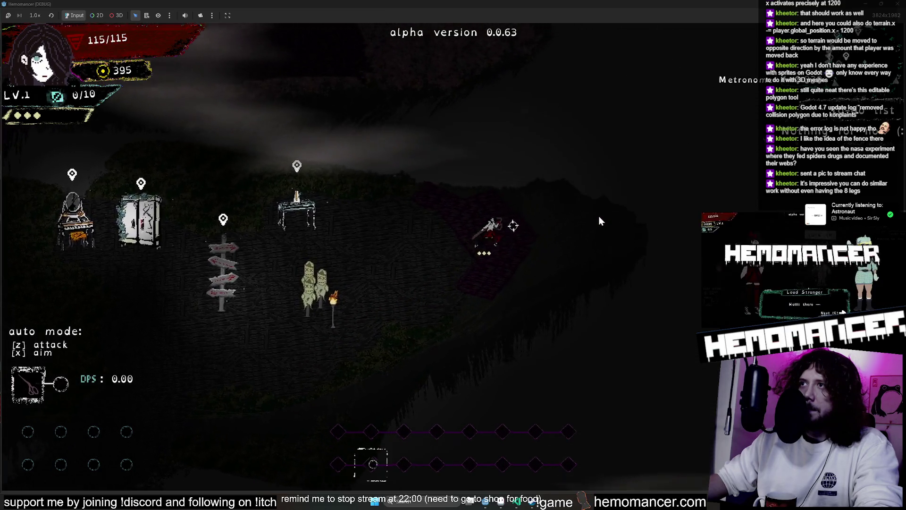
key("w")
key("a")
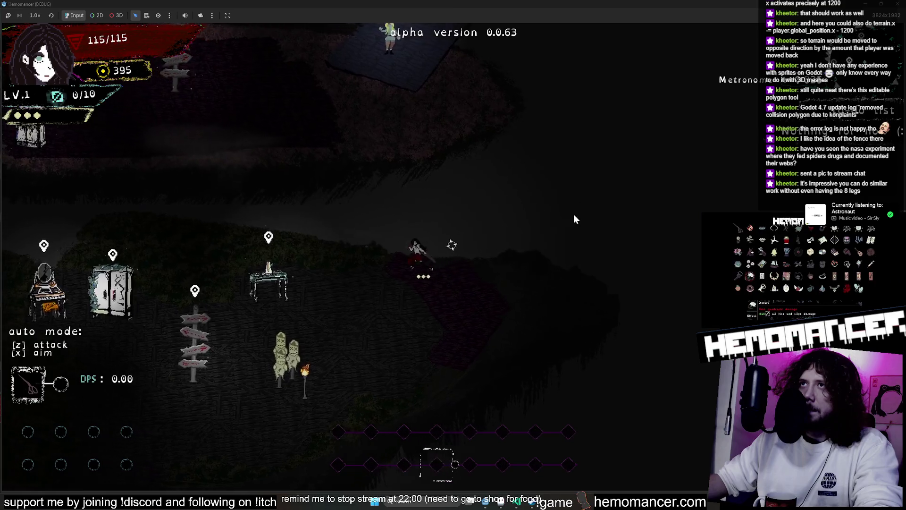
key("a")
key("s")
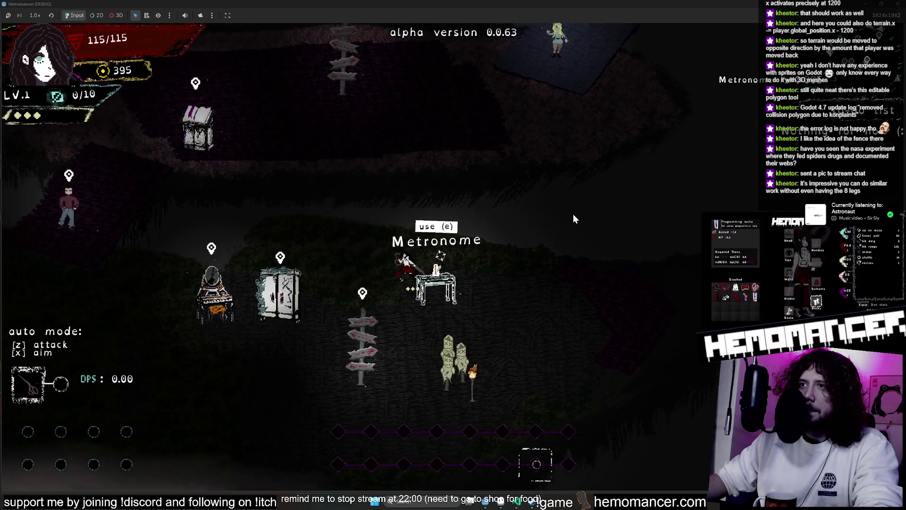
key("alt+Tab")
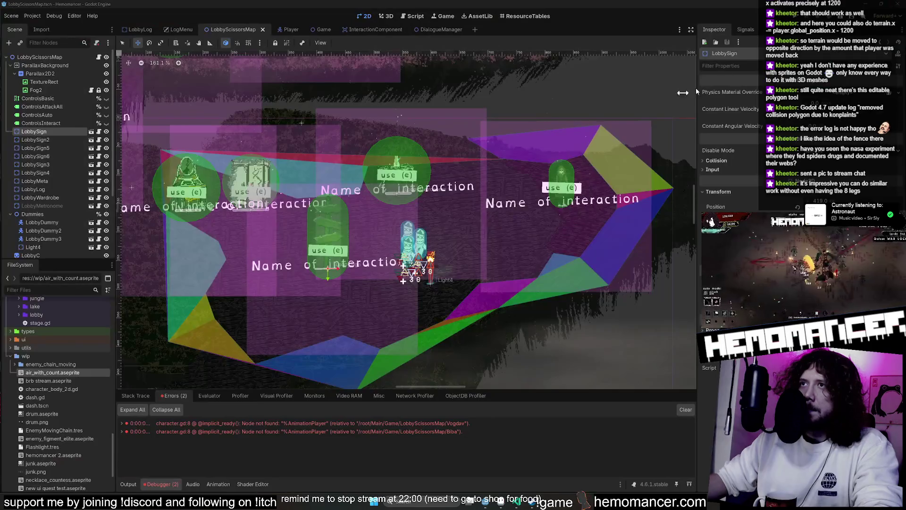
- Move LobbySign to the lobby's upper right and relaunch the game with F5
mouse_move(363, 223)
left_mouse_down()
mouse_move(406, 226)
mouse_move(590, 158)
left_mouse_up()
key("F5")
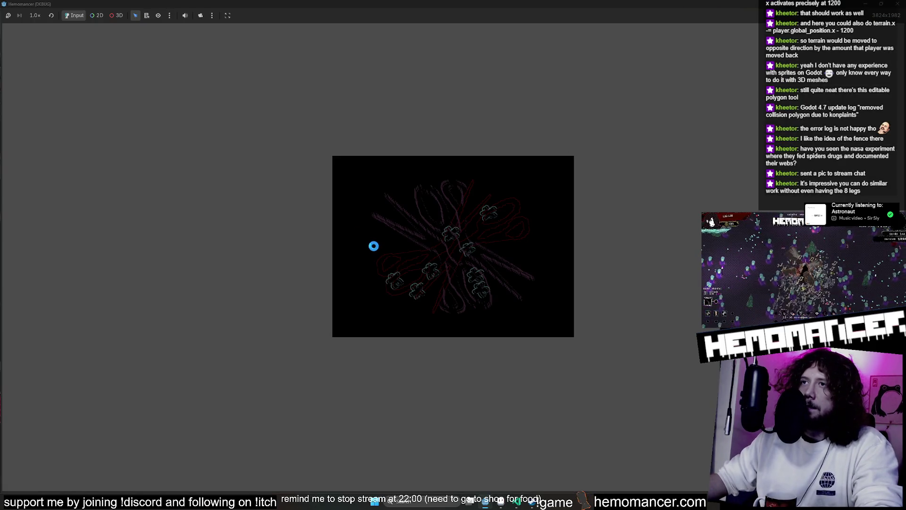
key("Return")
- Walk the player up to the signpole and back left past the table, then close the game
key("d")
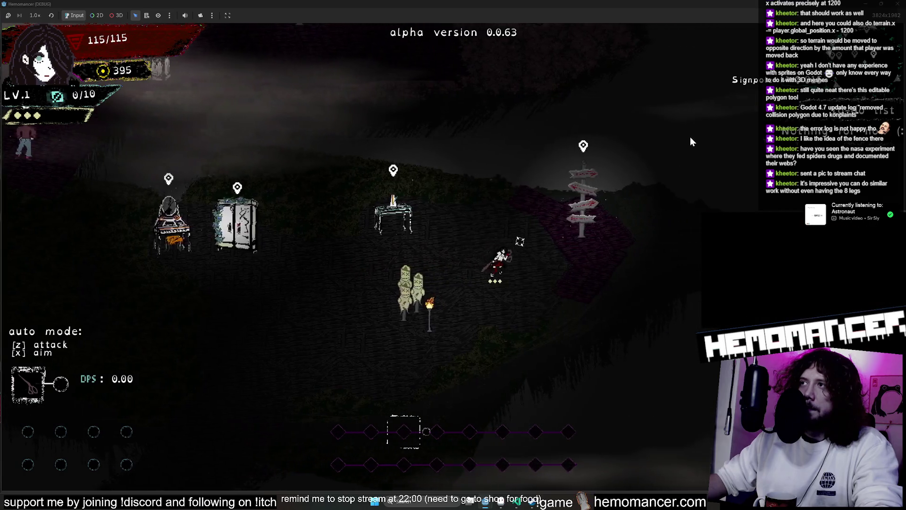
key("w")
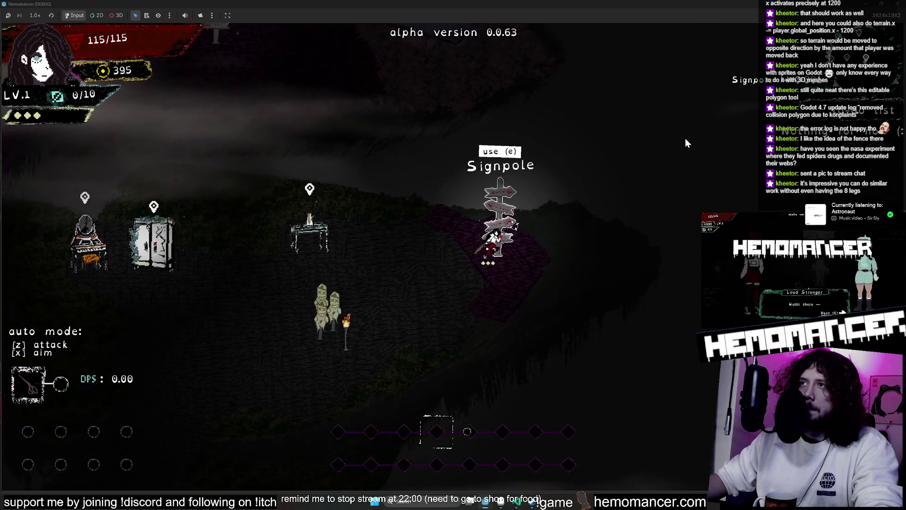
key("a")
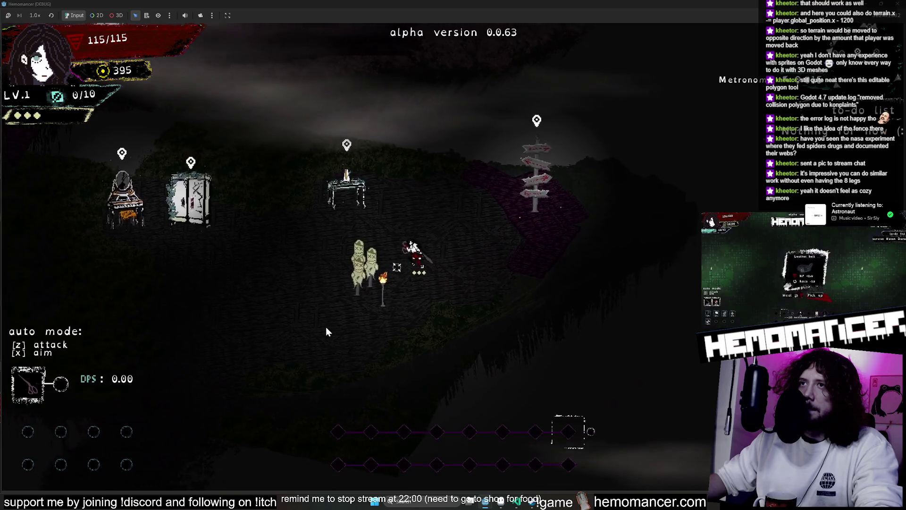
key("a")
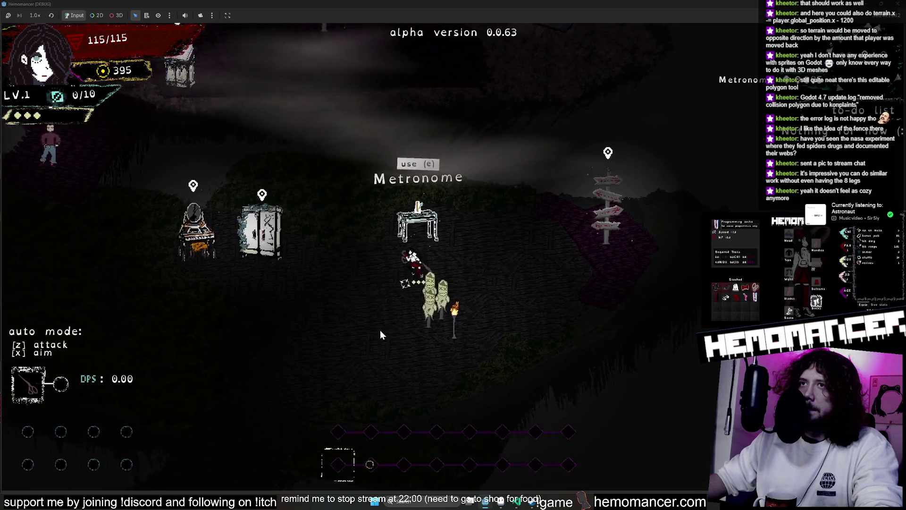
key("F8")
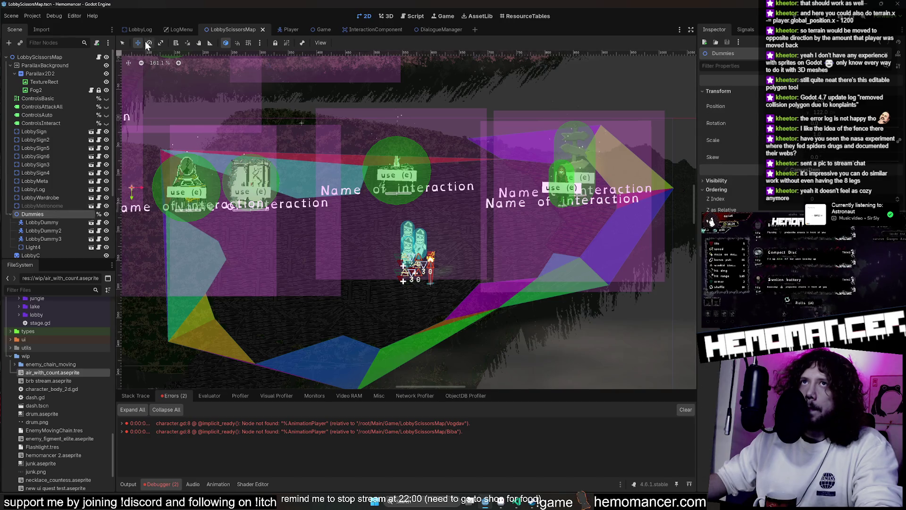
- Reset the Dummies group's Position and select the three LobbyDummy nodes with Light4
left_click(67, 214)
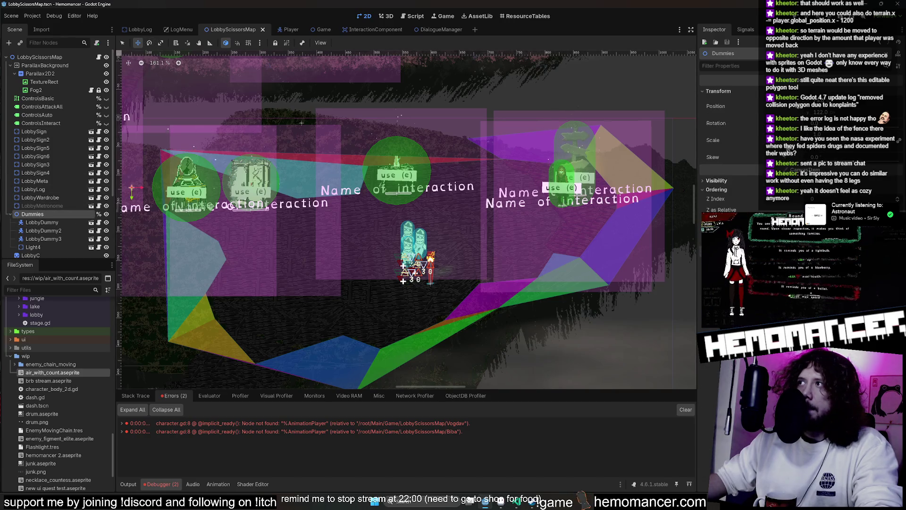
left_click(799, 109)
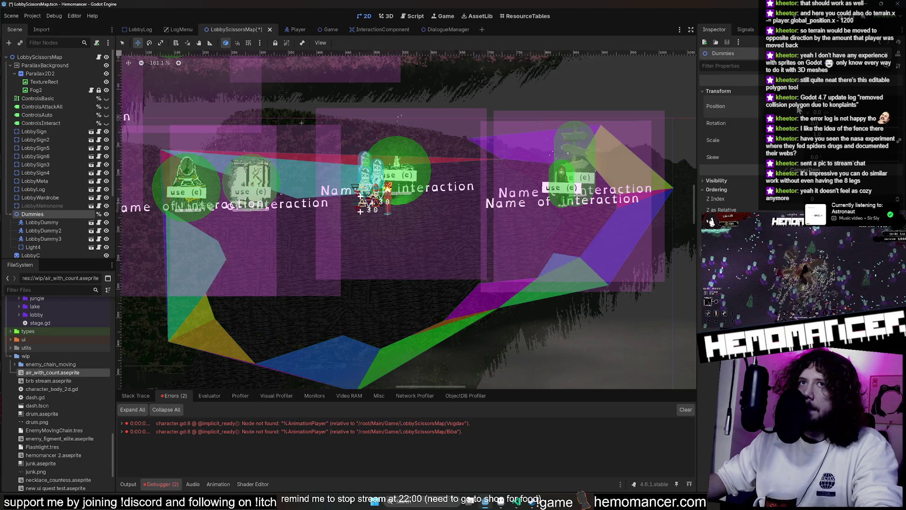
left_click(41, 221, "shift")
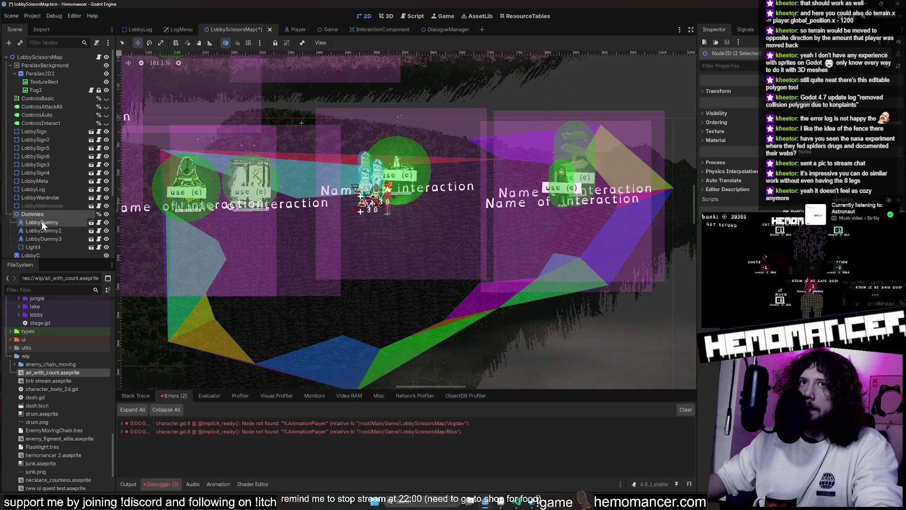
left_click(42, 242, "shift")
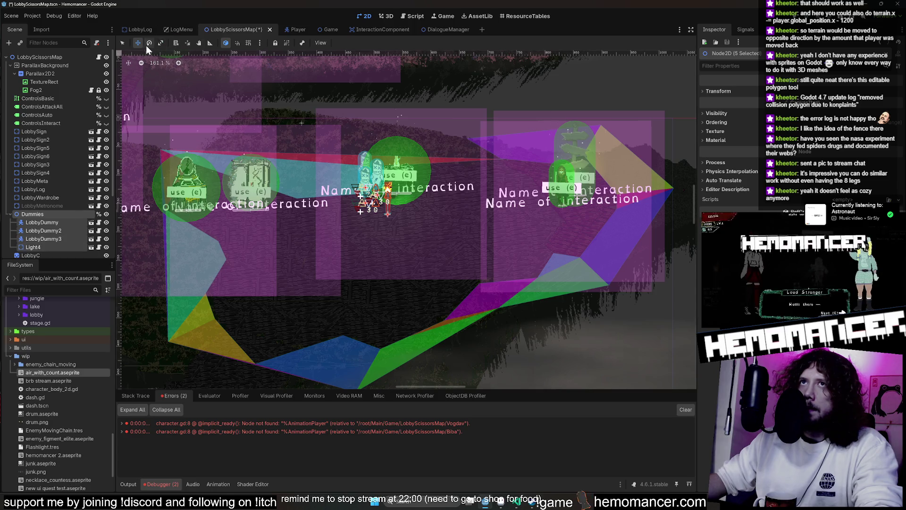
- Drag the dummies and their light down to the lobby's lower-left floor
mouse_move(385, 170)
left_mouse_down()
mouse_move(352, 230)
mouse_move(286, 304)
mouse_move(275, 294)
left_mouse_up()
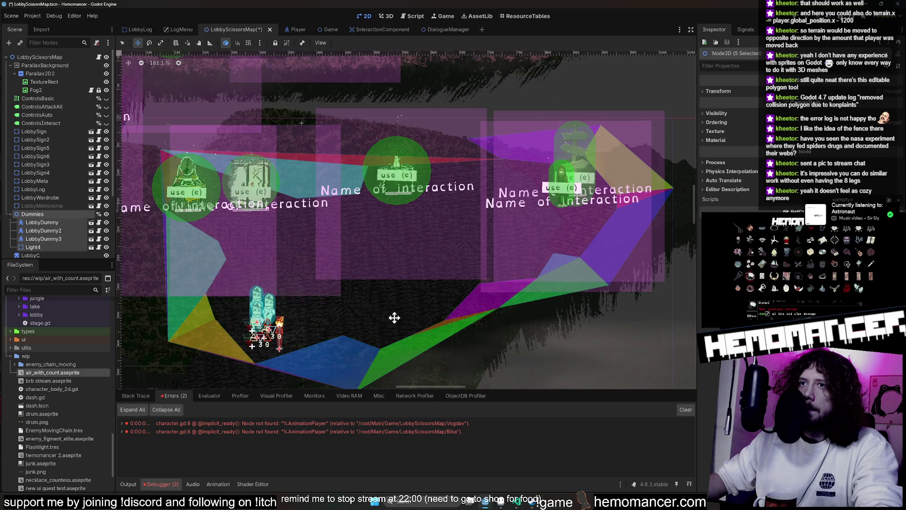
mouse_move(395, 318)
left_mouse_down()
mouse_move(484, 164)
mouse_move(480, 184)
left_mouse_up()
mouse_move(344, 204)
left_mouse_down()
mouse_move(403, 193)
mouse_move(354, 204)
mouse_move(359, 195)
left_mouse_up()
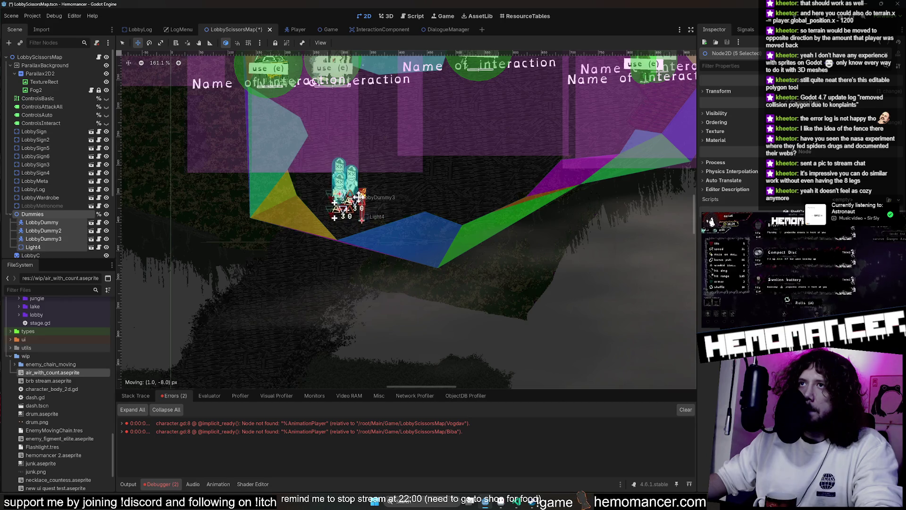
left_click_drag(495, 277, 492, 376)
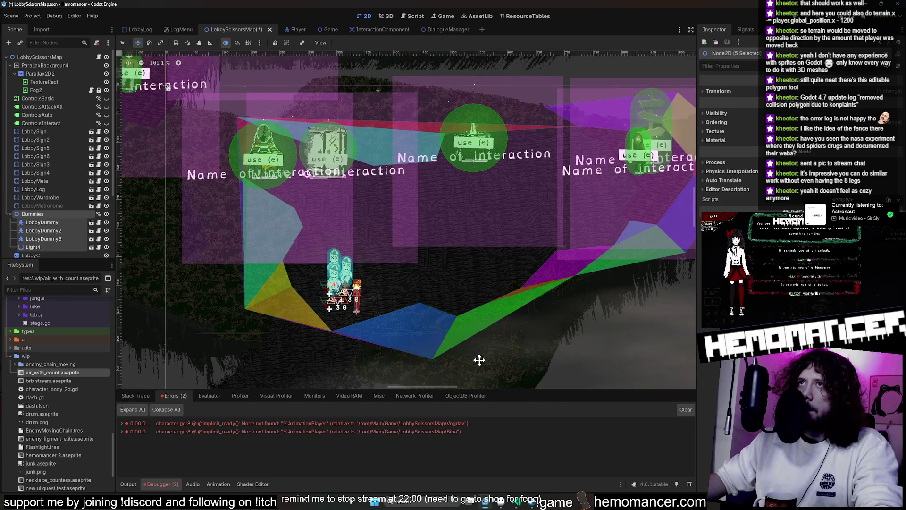
key("alt+Tab")
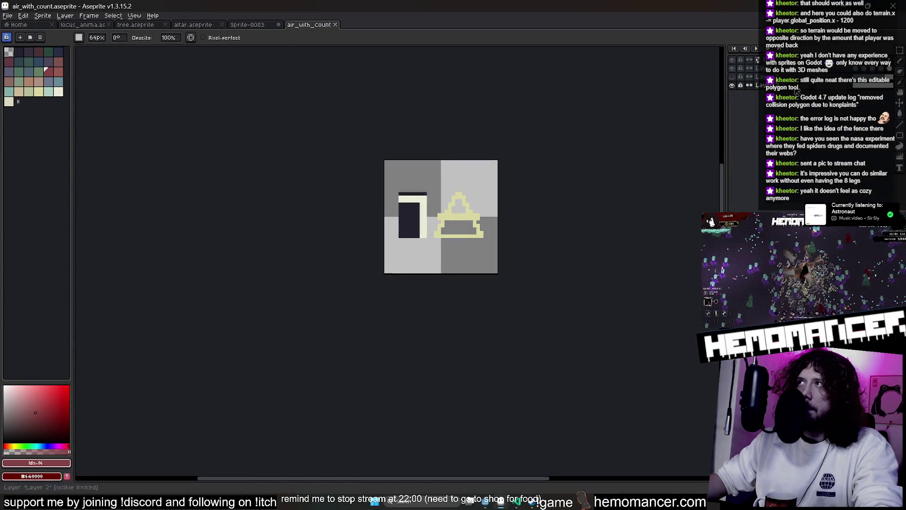
- Open locus_anima.aseprite and inspect its grass and stone path areas, briefly checking Godot
left_click(94, 29)
scroll(446, 279, "up", 3)
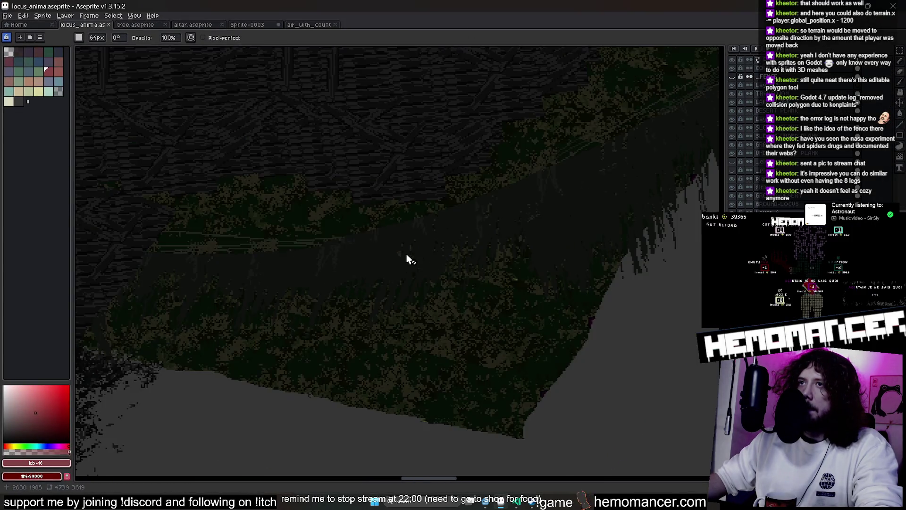
mouse_move(381, 242)
left_mouse_down()
mouse_move(529, 310)
mouse_move(434, 293)
mouse_move(429, 234)
left_mouse_up()
scroll(428, 234, "down", 2)
key("m")
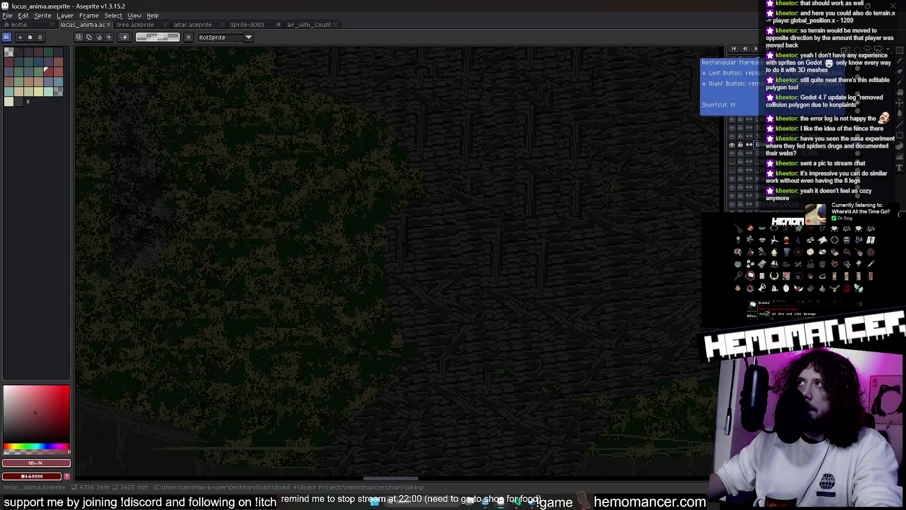
scroll(452, 210, "down", 2)
scroll(452, 210, "up", 2)
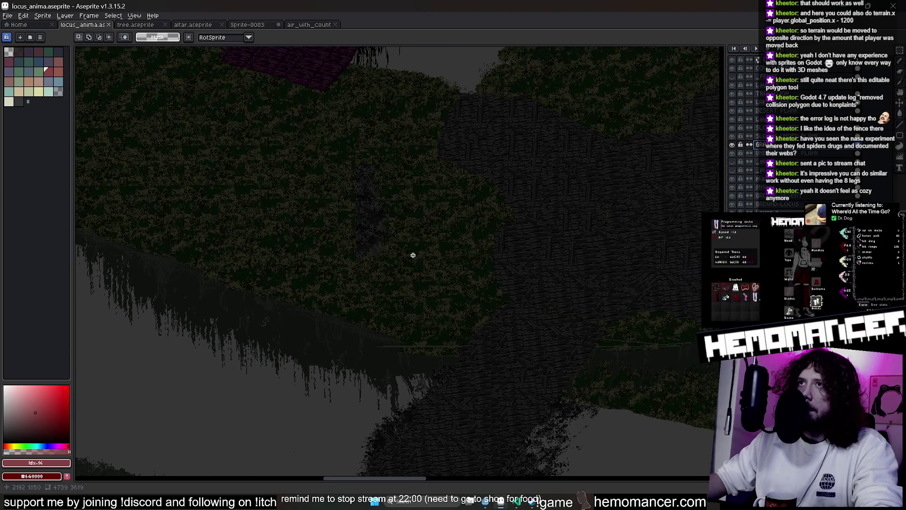
mouse_move(414, 200)
left_mouse_down()
mouse_move(476, 289)
mouse_move(415, 202)
left_mouse_up()
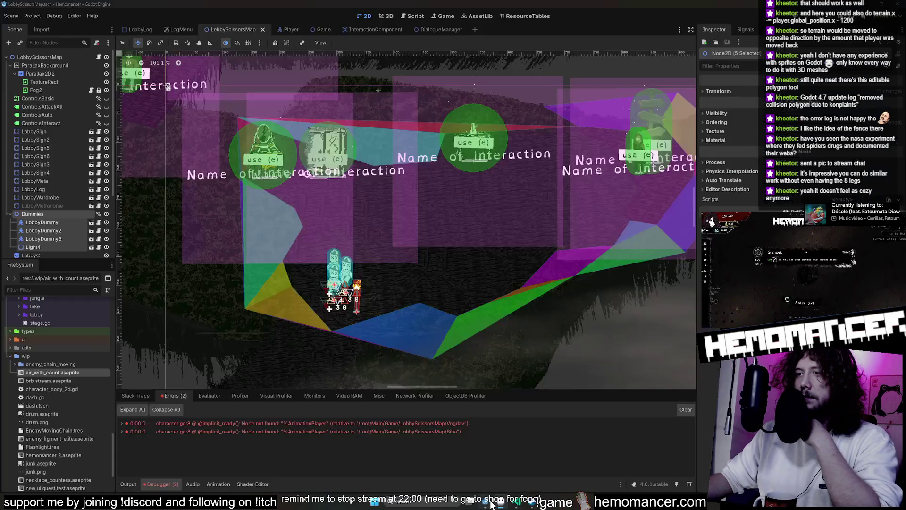
left_click(490, 503)
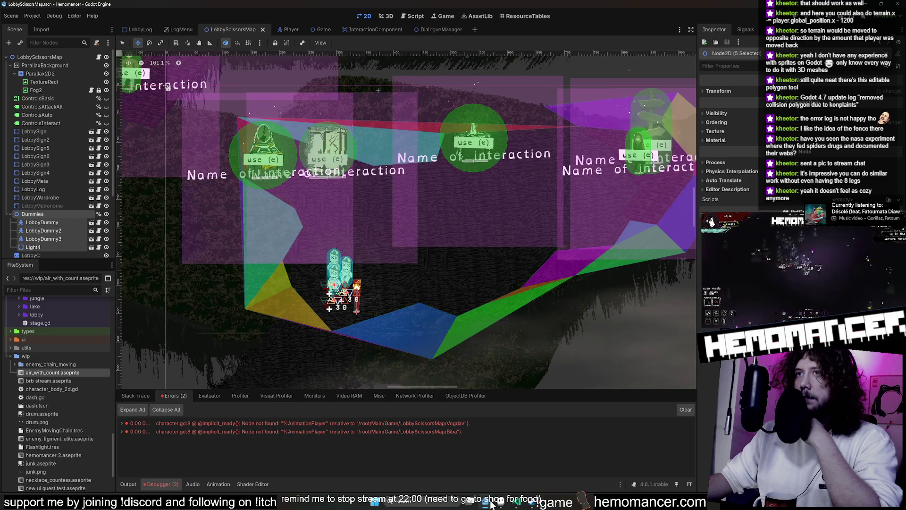
left_click(504, 503)
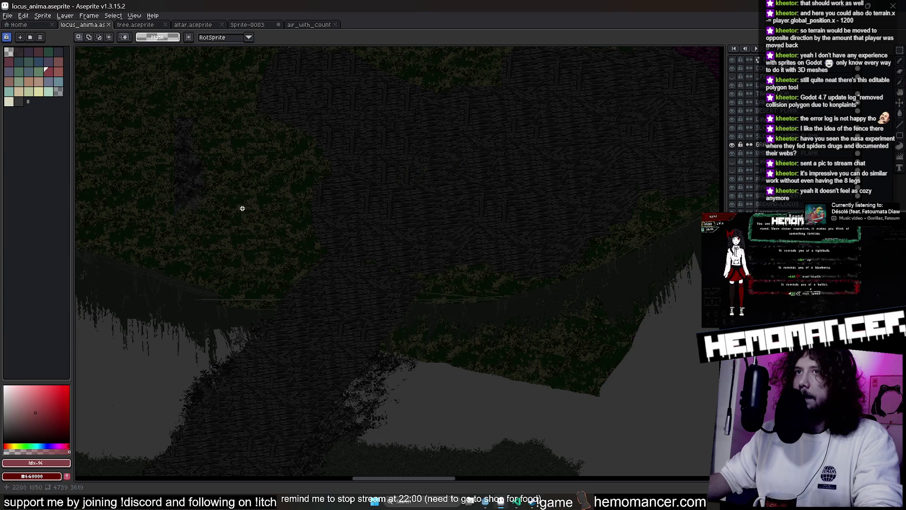
- Add a new empty layer and rename it EXIT COVE
scroll(253, 218, "up", 2)
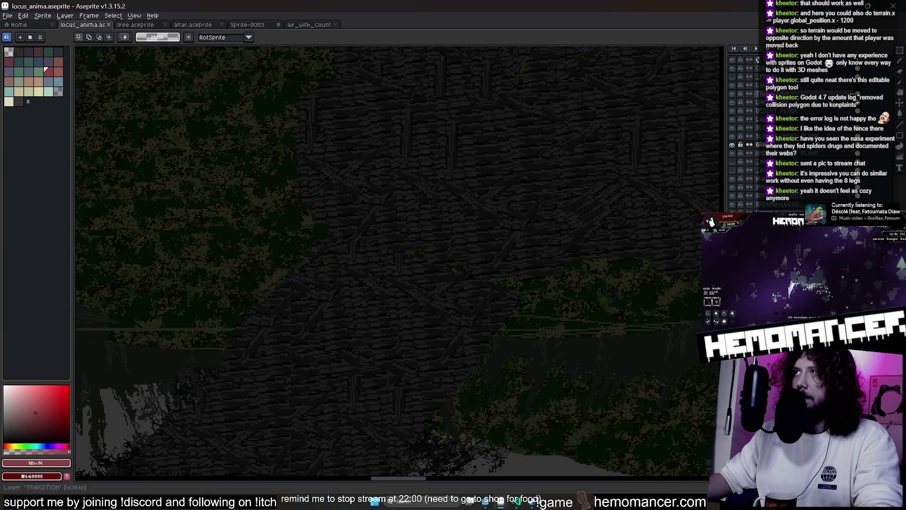
right_click(805, 69)
mouse_move(821, 85)
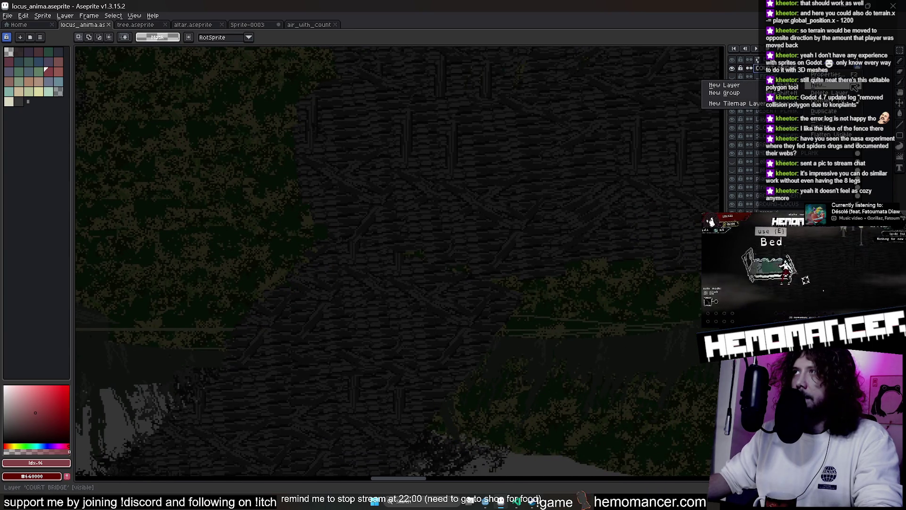
left_click(724, 85)
double_click(760, 68)
type("EXIT COVE")
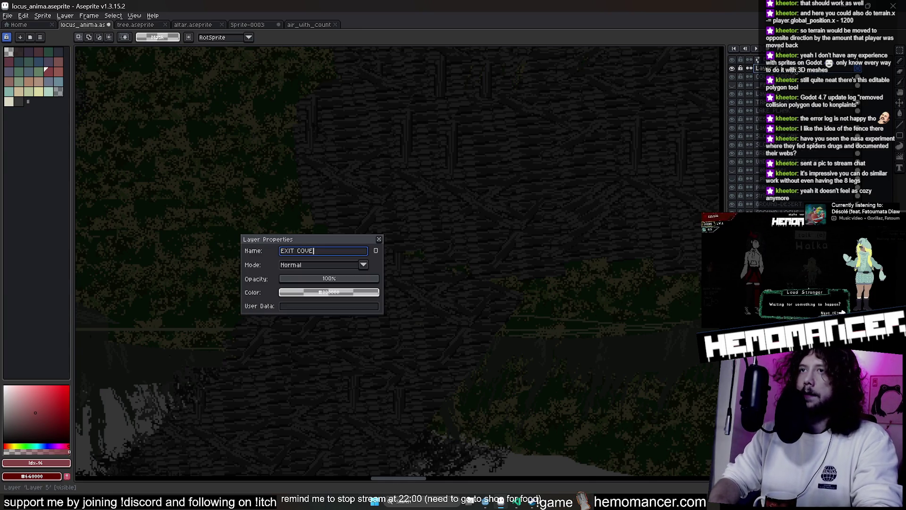
key("Return")
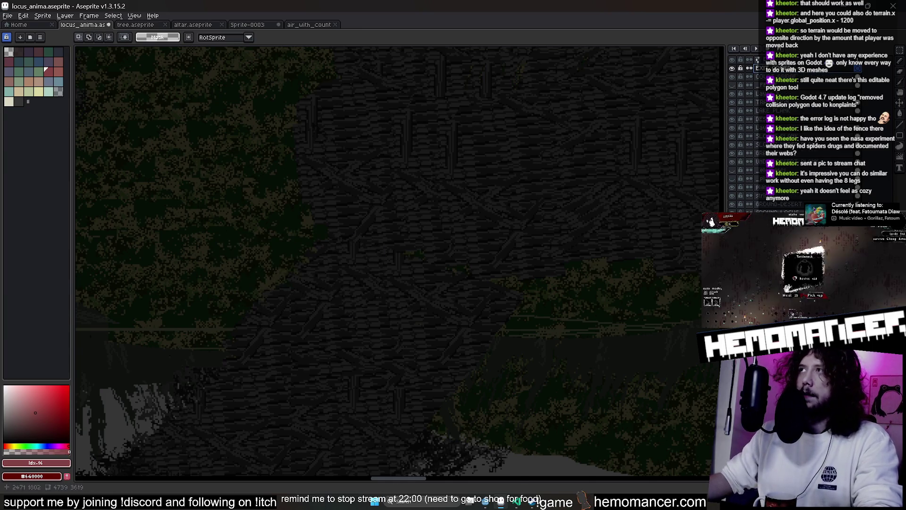
- Select the GRASS layer, try a rectangular selection, deselect, and return to the Pencil
scroll(313, 143, "down", 3)
scroll(312, 143, "up", 3)
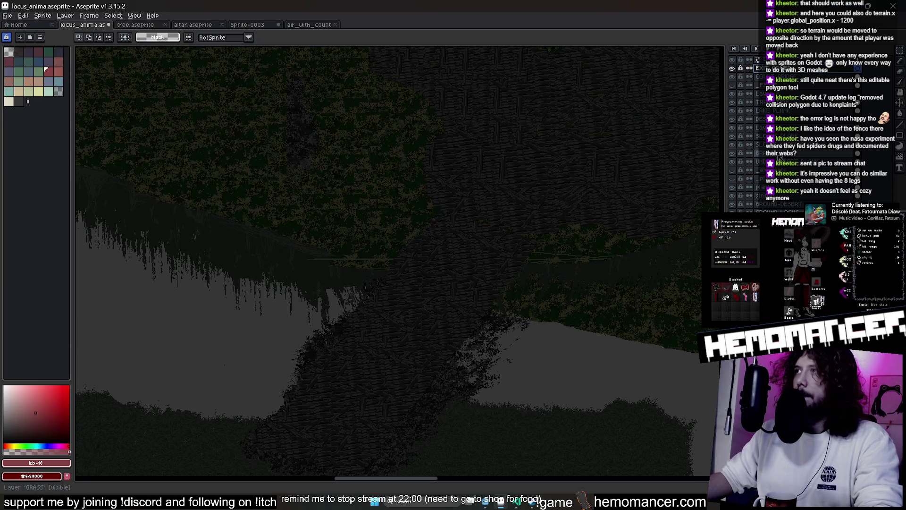
left_click(351, 155, "ctrl")
left_click_drag(350, 155, 411, 214)
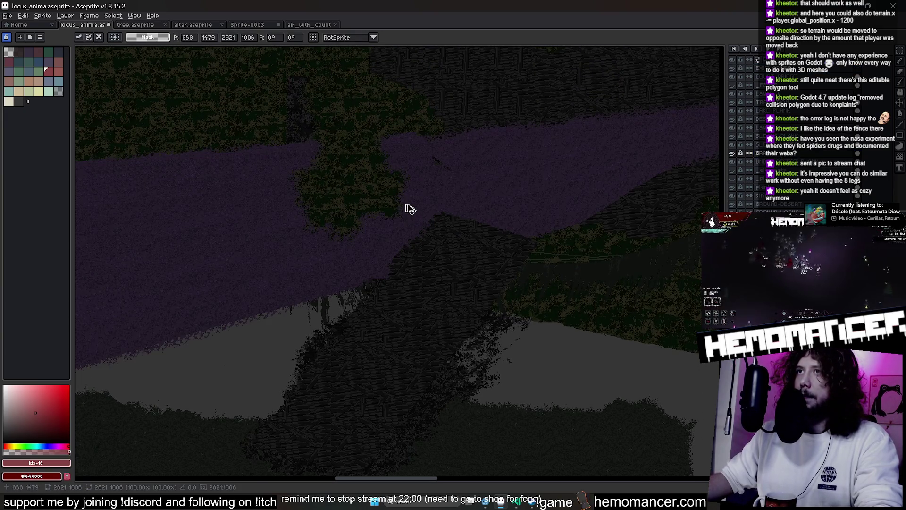
key("ctrl+d")
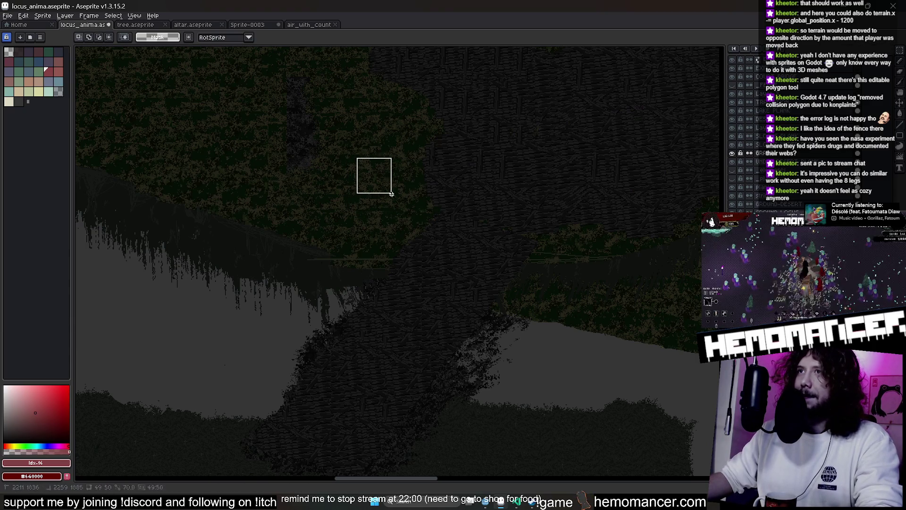
key("b")
scroll(428, 229, "up", 2)
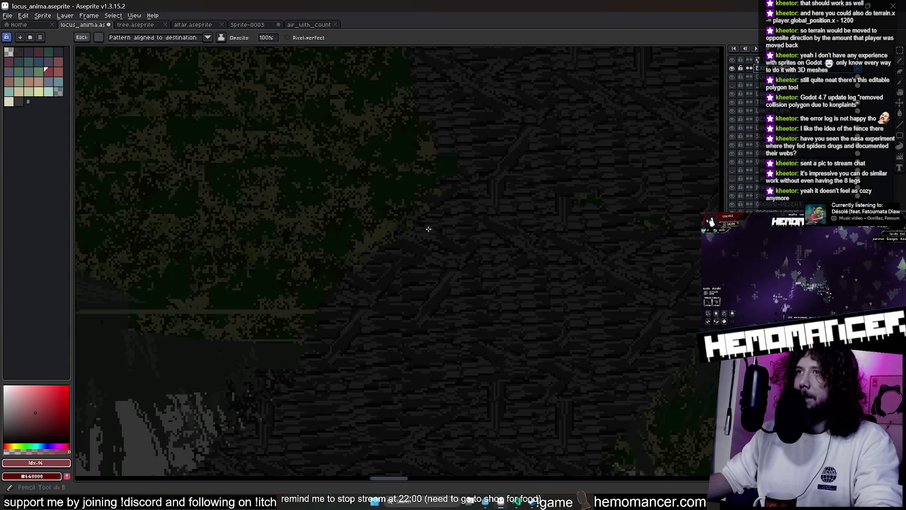
- Give the pencil the Paint brush pattern and eyedrop dark green #050F06 from the foliage
scroll(427, 229, "down", 2)
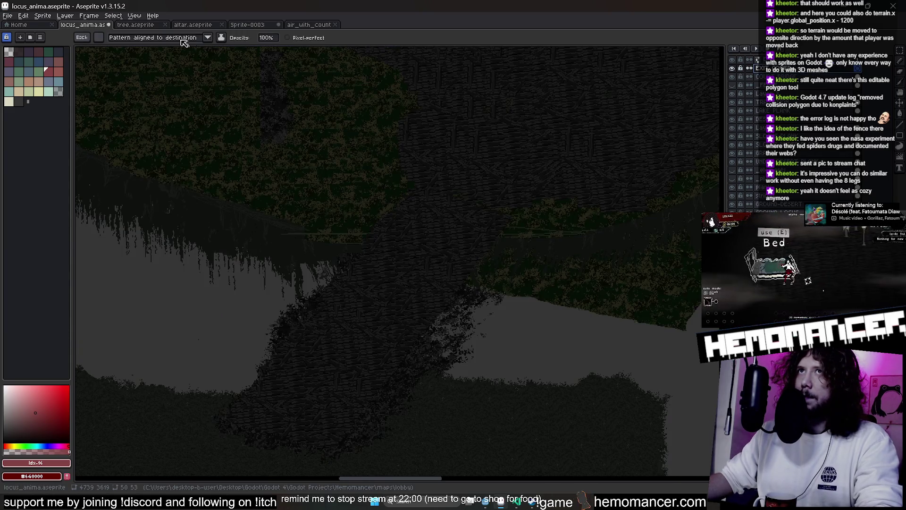
left_click(184, 41)
left_click(167, 61)
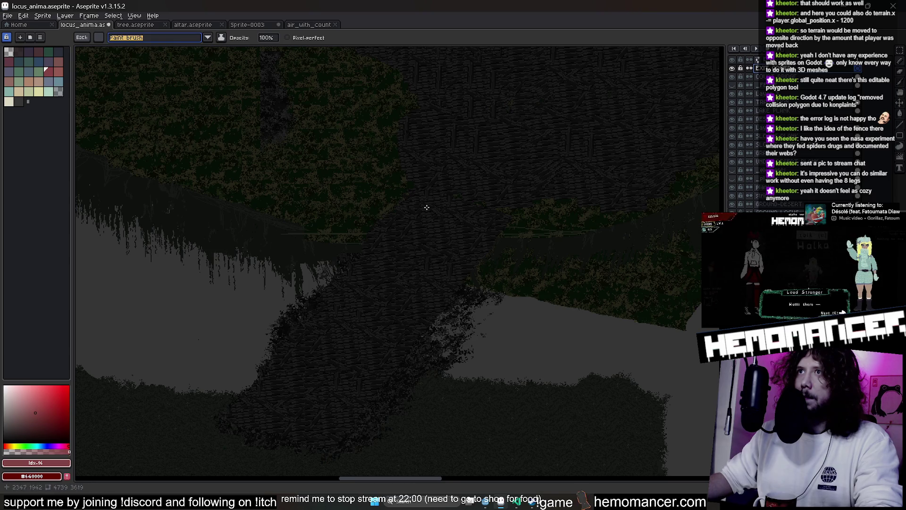
scroll(456, 300, "up", 2)
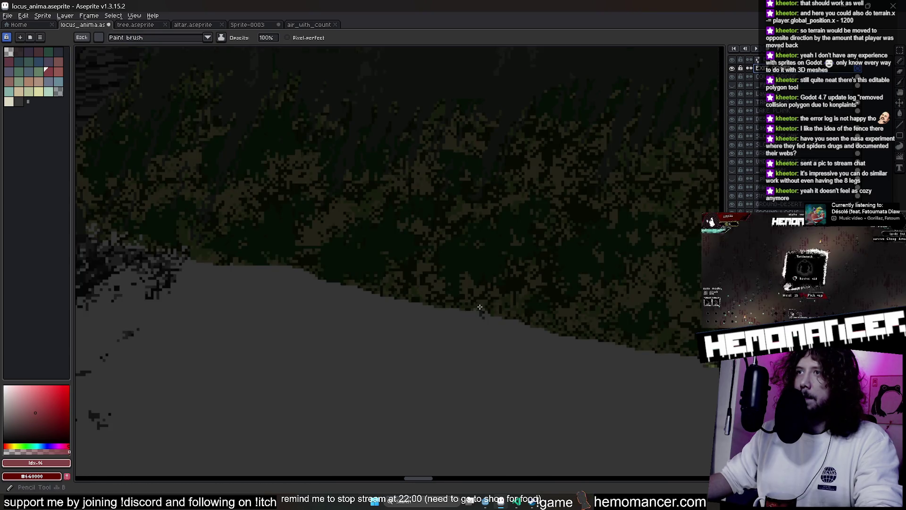
scroll(555, 240, "down", 2)
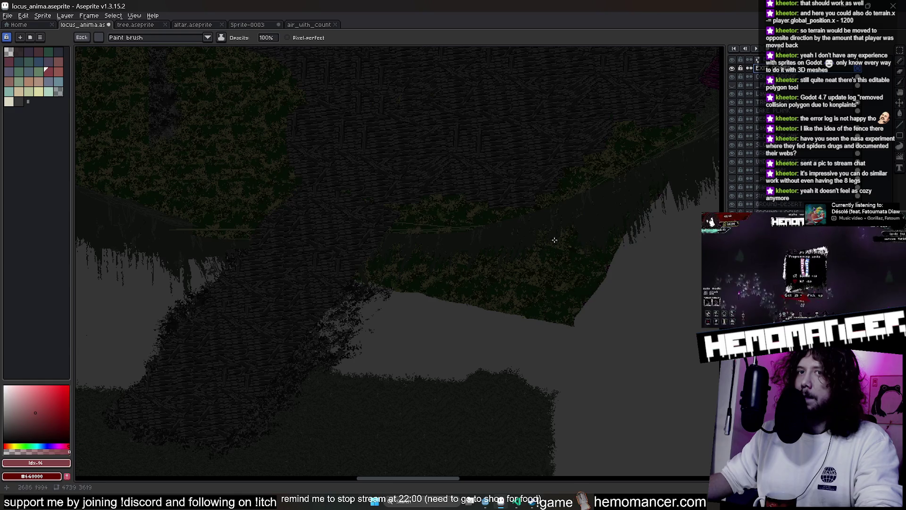
left_click(18, 60)
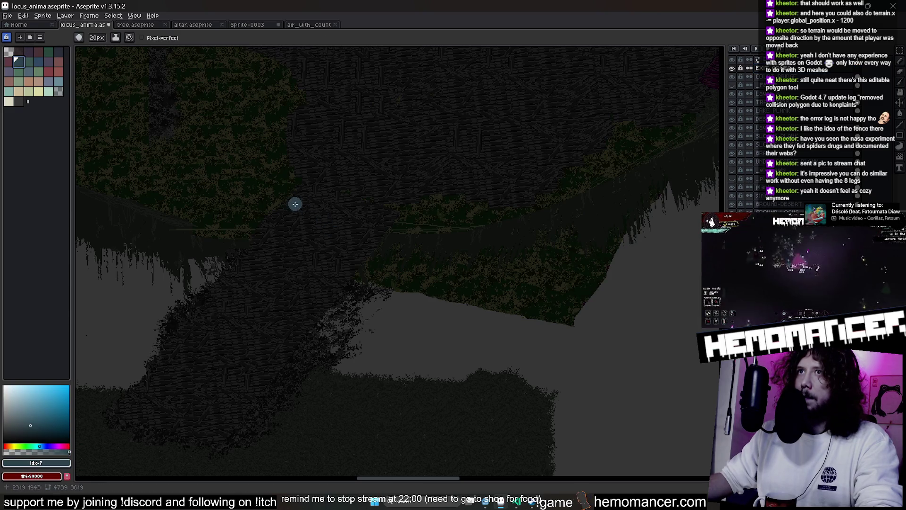
scroll(295, 203, "up", 2)
left_click(278, 173, "alt")
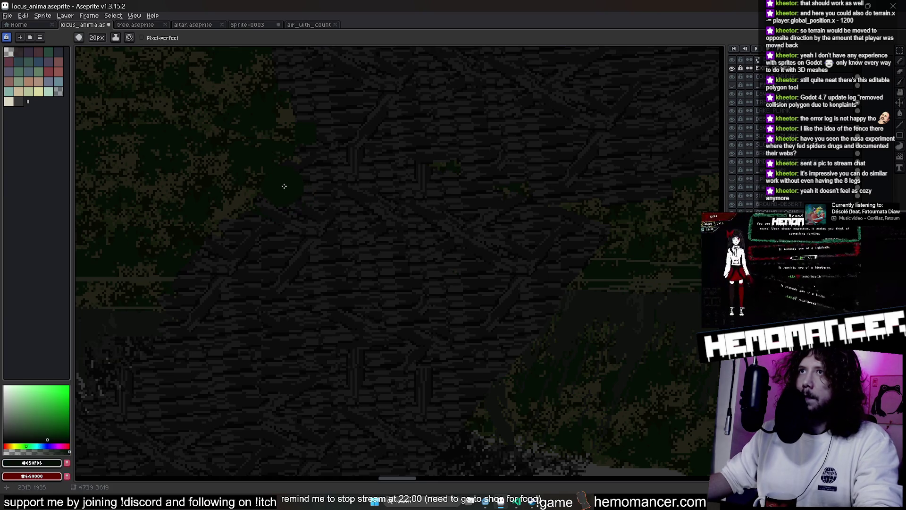
scroll(284, 186, "down", 2)
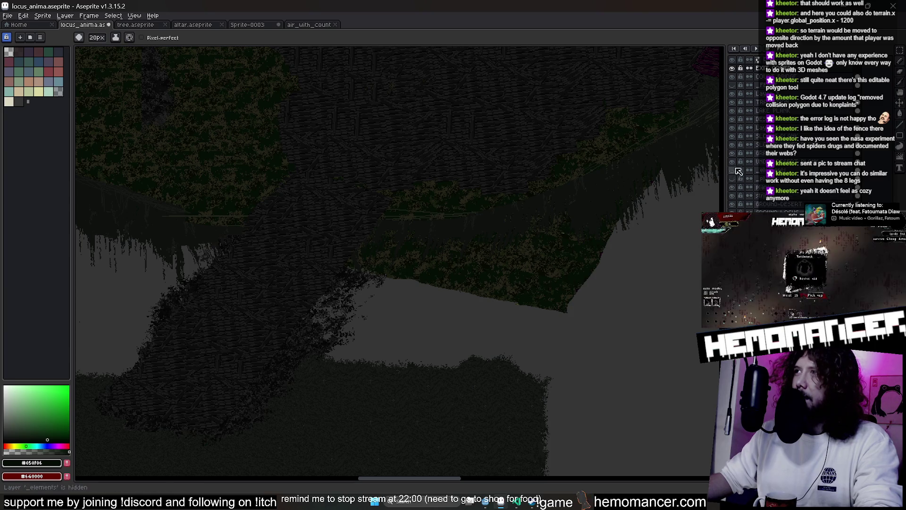
- Toggle a layer's visibility to compare, try an elliptical selection, deselect, and return to Pencil
left_click(733, 153)
left_click(733, 154)
left_click(733, 153)
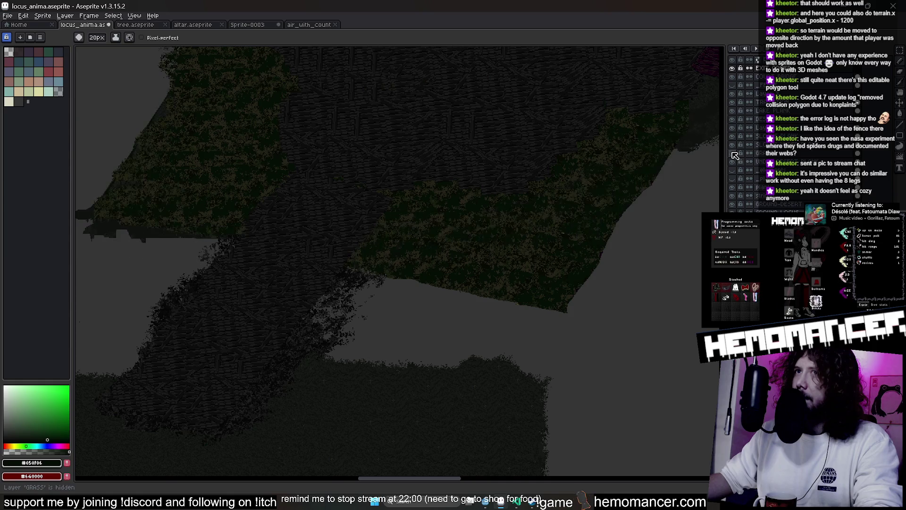
left_click(733, 154)
scroll(431, 273, "up", 2)
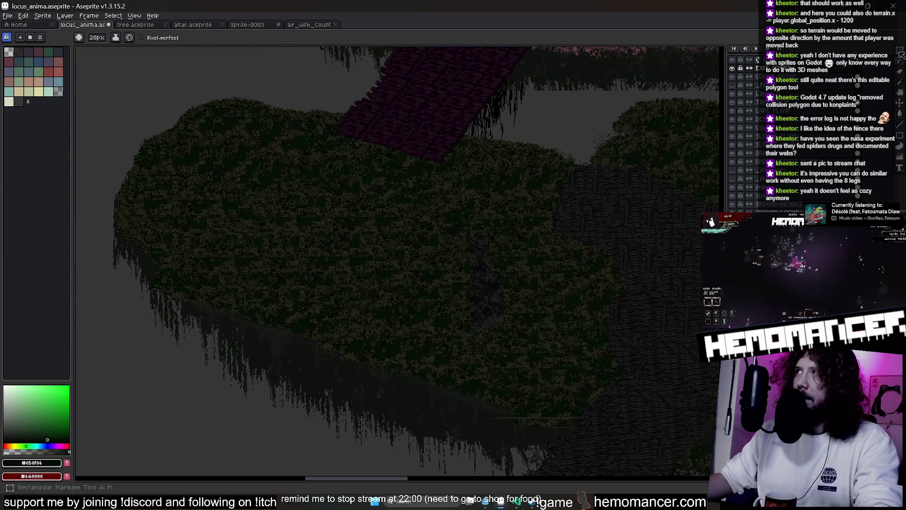
key("shift+m")
scroll(285, 199, "up", 2)
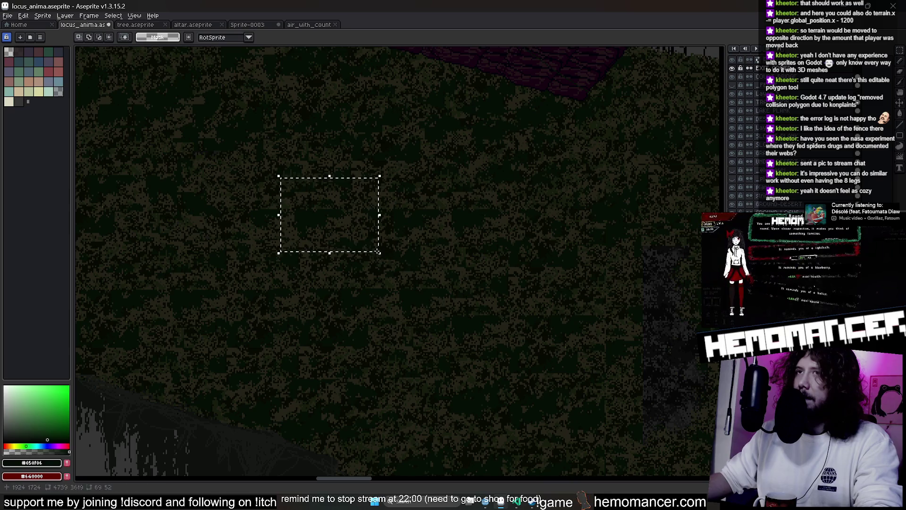
key("ctrl+d")
key("b")
scroll(397, 262, "down", 1)
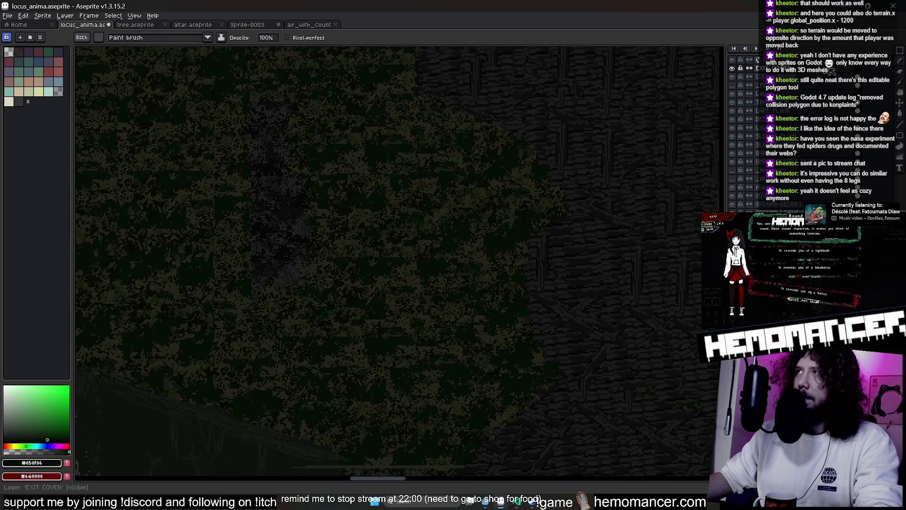
- Select the GRASS layer and hide it, exposing the stone paving beneath
left_click(798, 153)
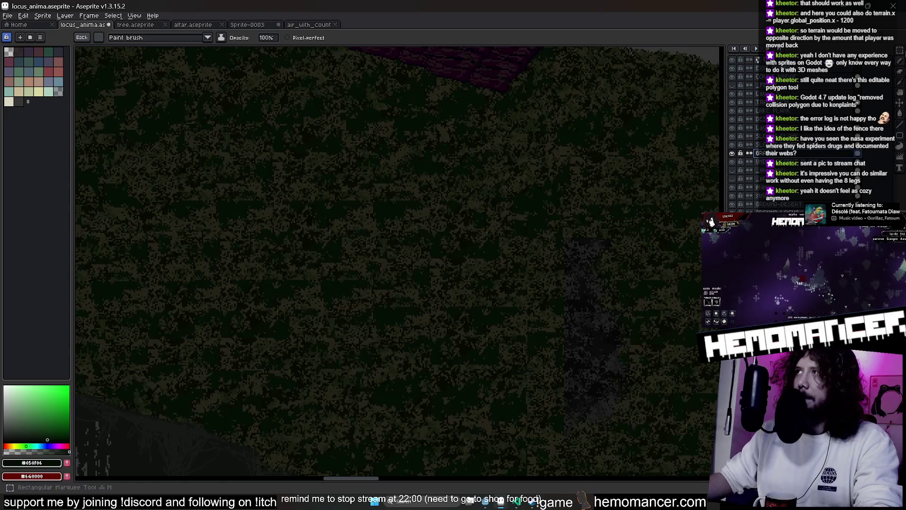
left_click(731, 153)
left_click(732, 153)
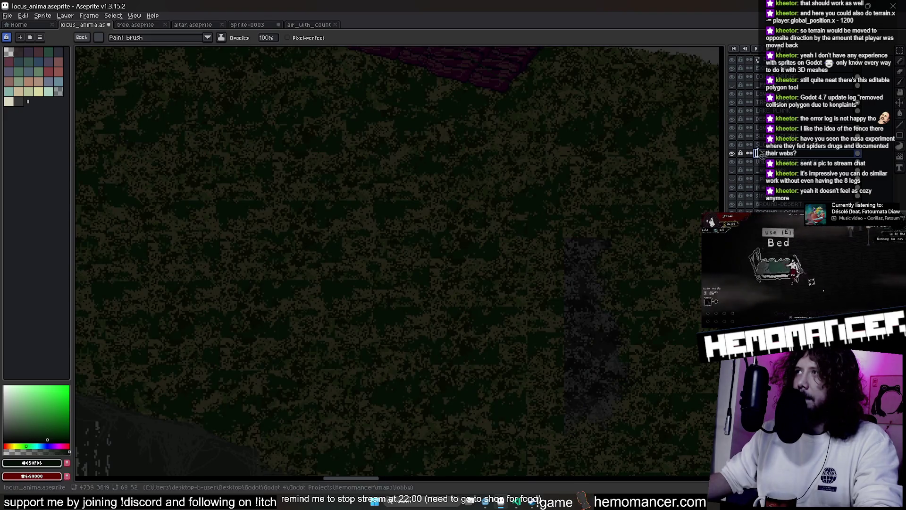
left_click(733, 94)
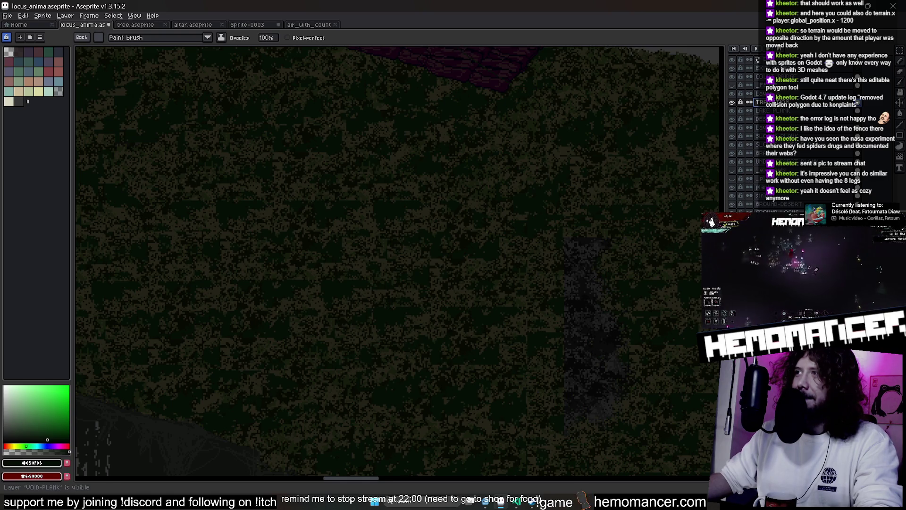
left_click(733, 153)
left_click(732, 153)
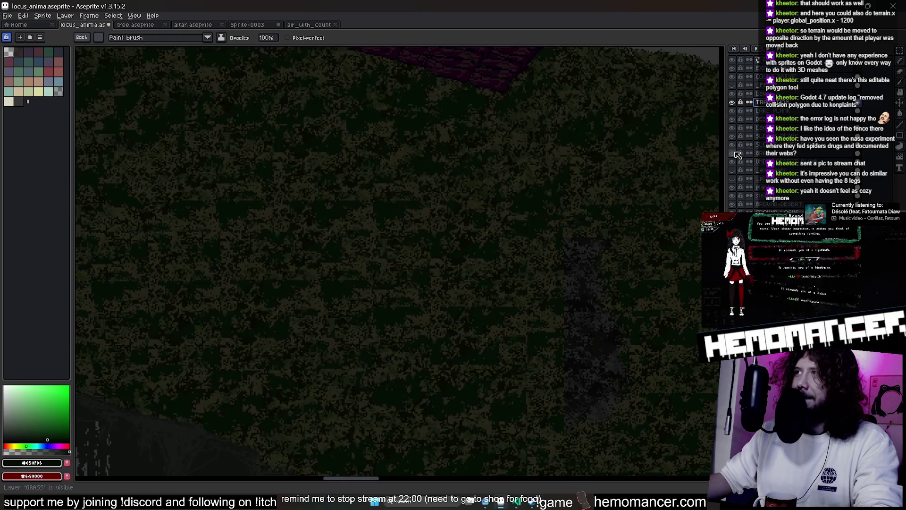
left_click(733, 153)
left_click(733, 153)
left_click(759, 153)
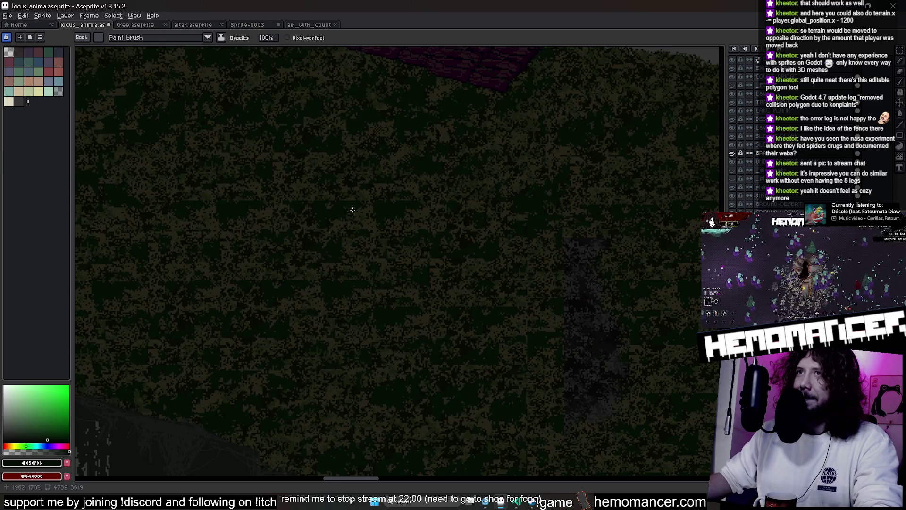
left_click(732, 153)
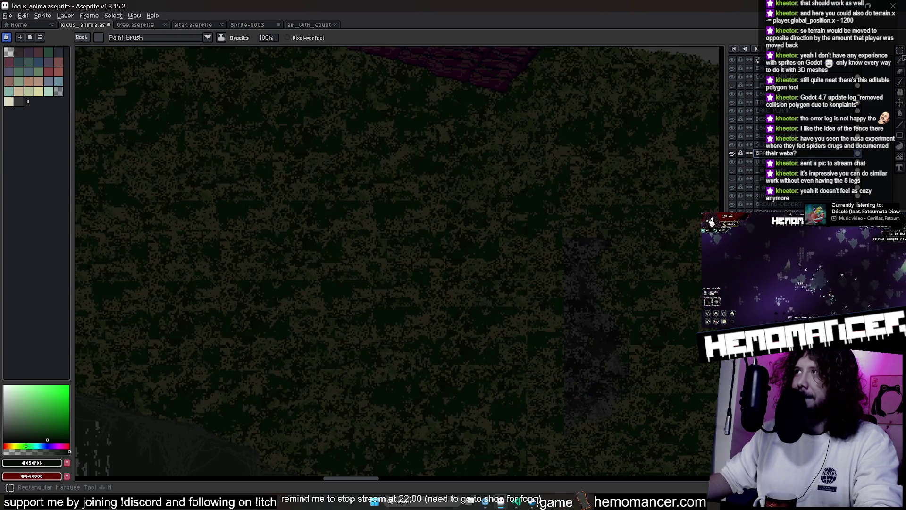
key("b")
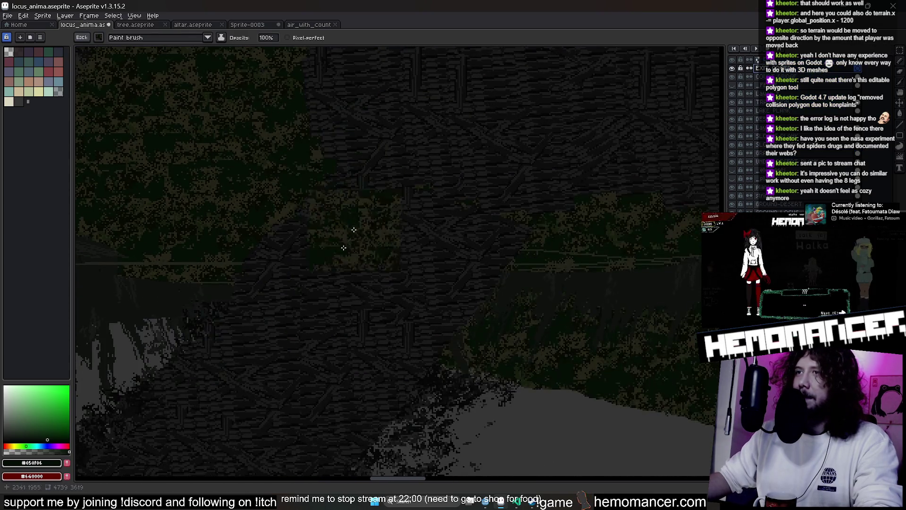
- Paint grass over the mid-scene buildings with 'Pattern aligned to source', undoing the stroke's end
left_click(171, 38)
left_click(155, 51)
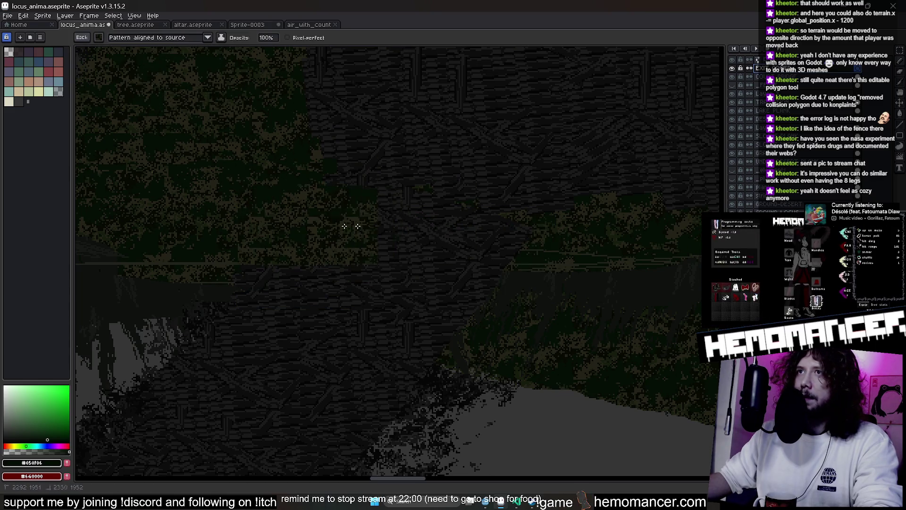
mouse_move(344, 226)
left_mouse_down()
mouse_move(491, 259)
mouse_move(293, 239)
mouse_move(486, 293)
mouse_move(266, 235)
mouse_move(526, 303)
left_mouse_up()
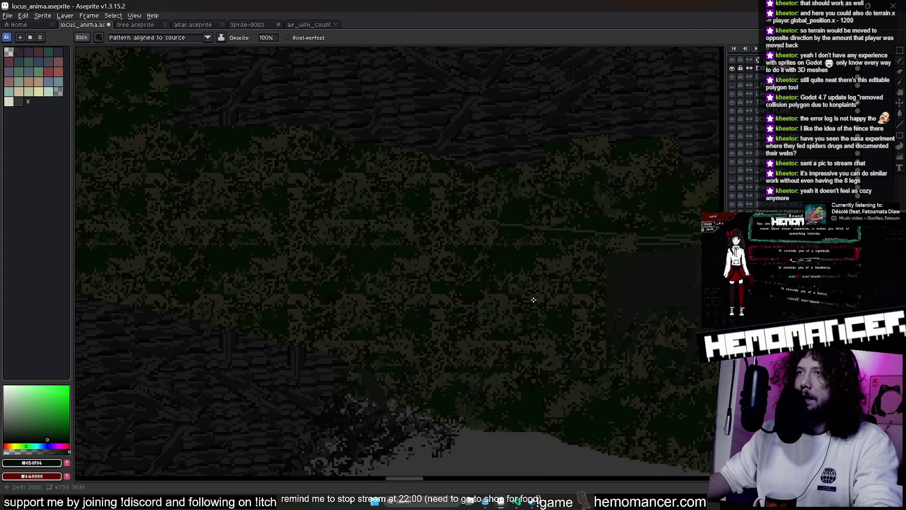
key("ctrl+z")
scroll(242, 230, "down", 1)
scroll(268, 225, "down", 2)
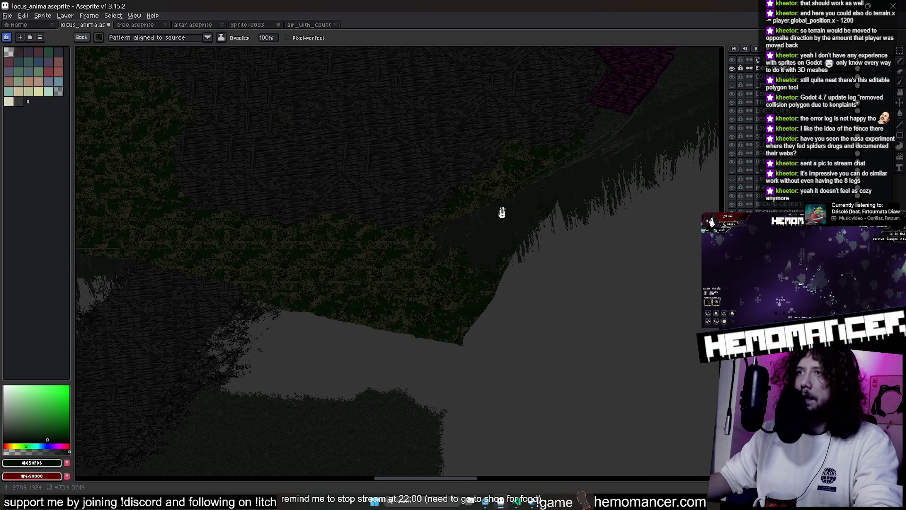
scroll(493, 283, "down", 1)
scroll(484, 284, "up", 1)
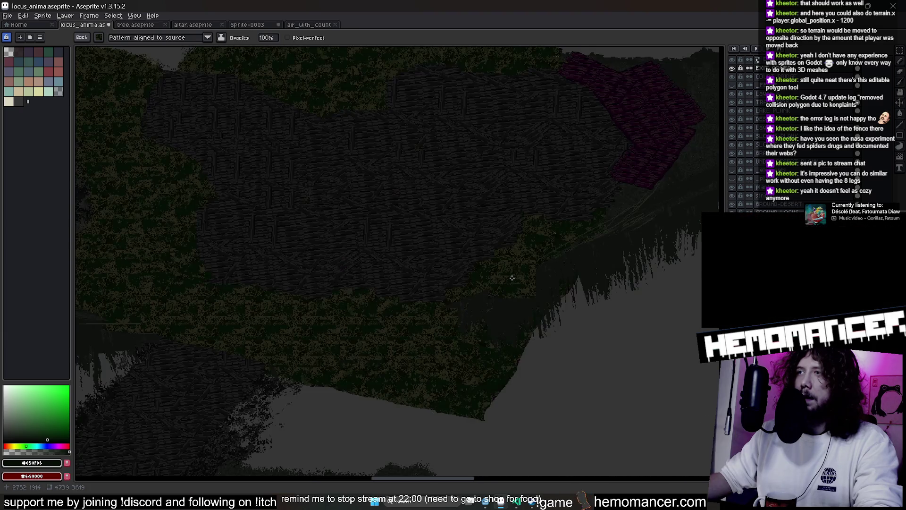
scroll(485, 284, "down", 1)
scroll(484, 284, "up", 1)
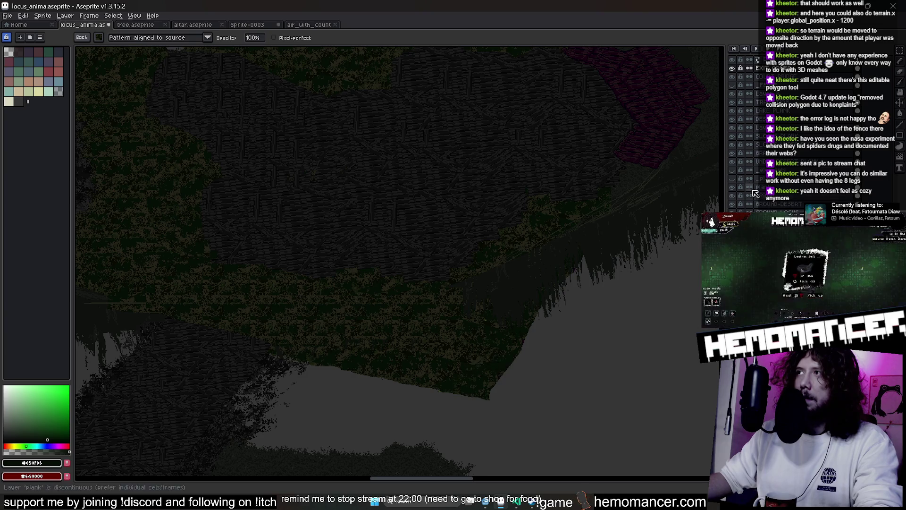
- Hide the strings layer, unlock GROUND-LOCUS, and compare the scene with strings on and off
left_click(732, 196)
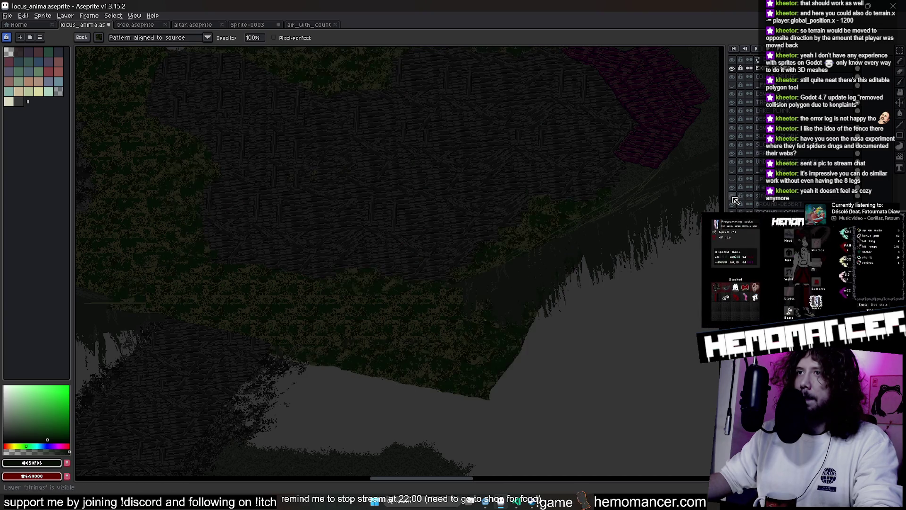
left_click(741, 212)
scroll(582, 204, "down", 2)
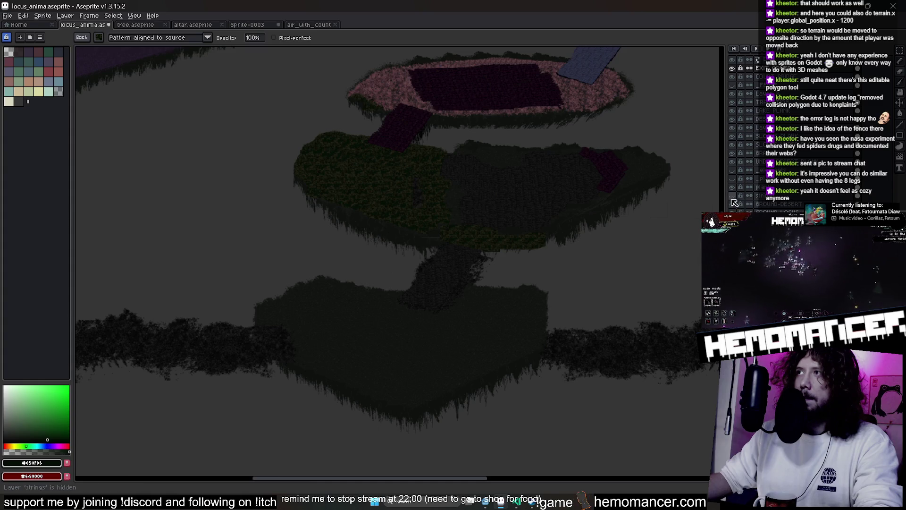
left_click(732, 200)
left_click(731, 199)
left_click(731, 200)
left_click(732, 199)
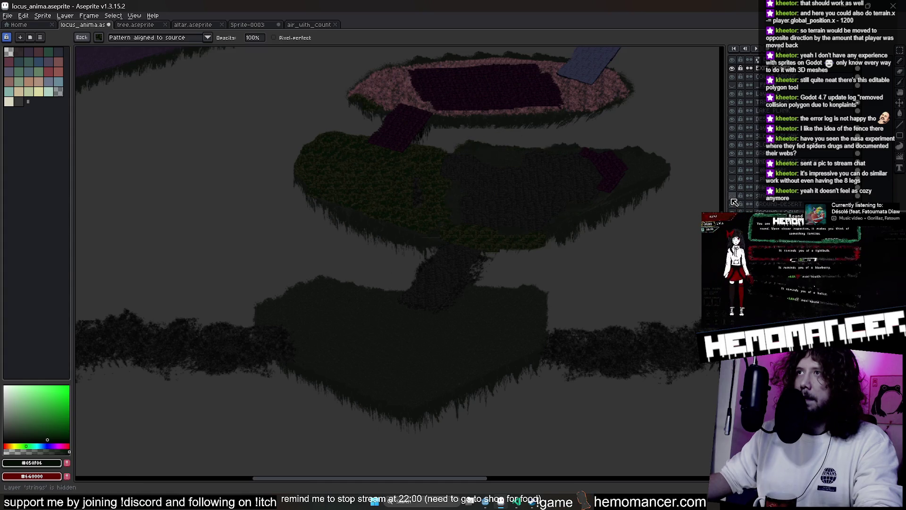
left_click(731, 199)
left_click(732, 199)
left_click(732, 199)
left_click(731, 199)
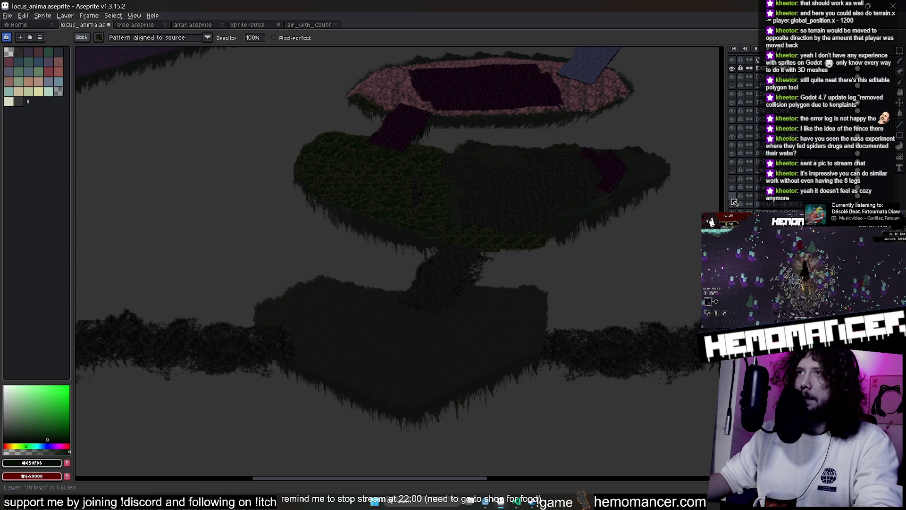
left_click(731, 199)
left_click(732, 199)
left_click(731, 199)
- Delete the strings layer
left_click(765, 196)
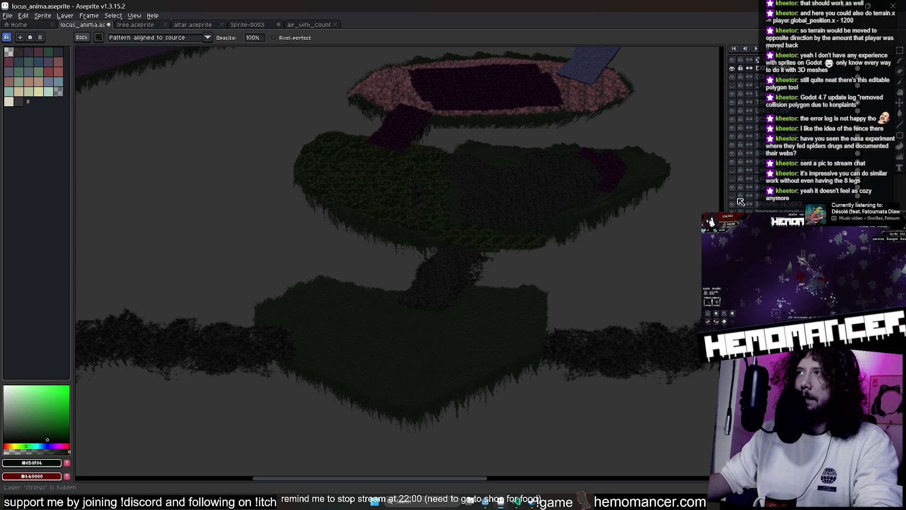
key("Delete")
scroll(610, 192, "up", 3)
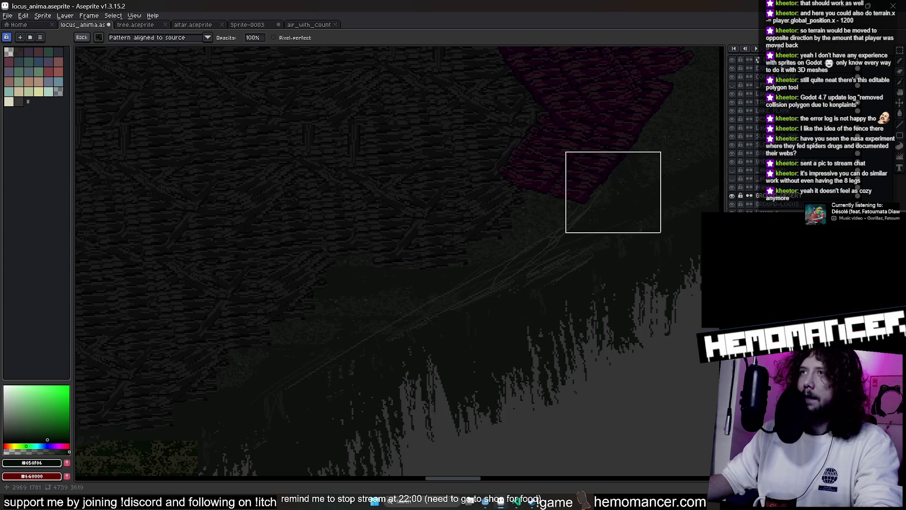
- Select the top layer, save locus_anima.aseprite, and switch to Godot so it reimports
left_click(758, 68)
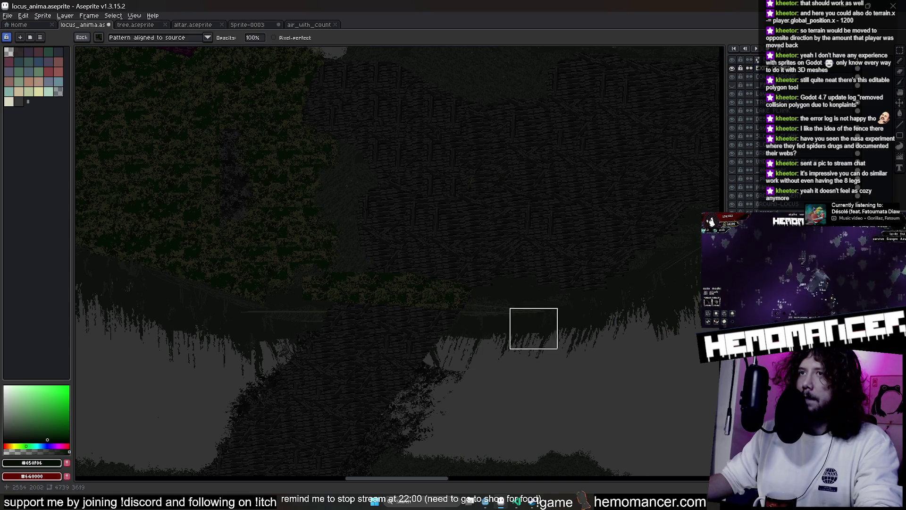
key("b")
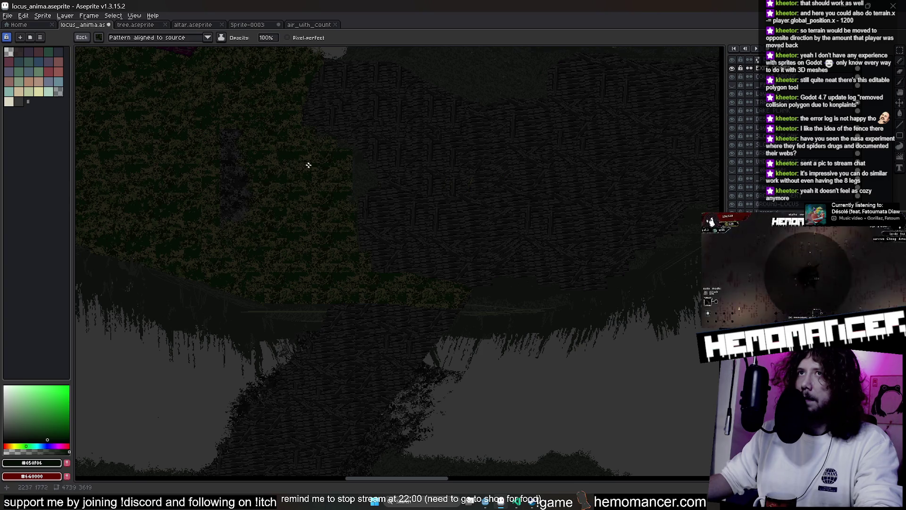
scroll(261, 203, "down", 2)
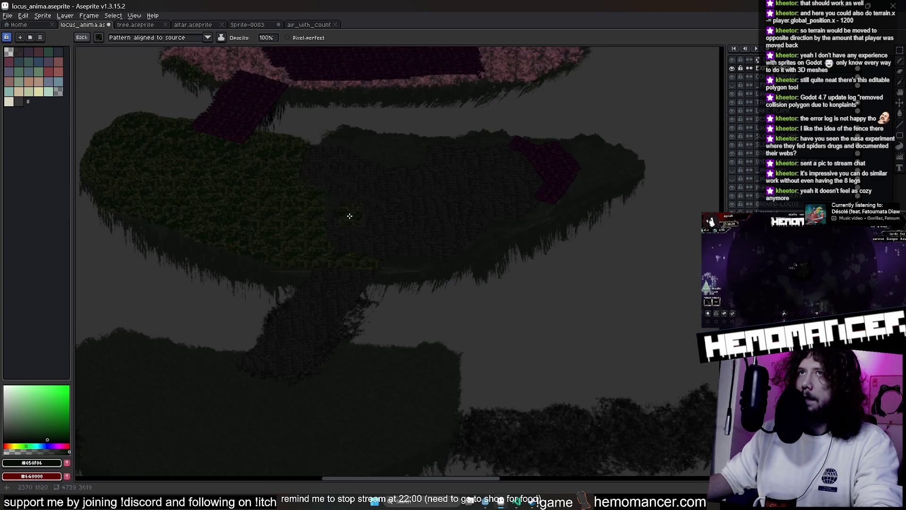
key("ctrl+s")
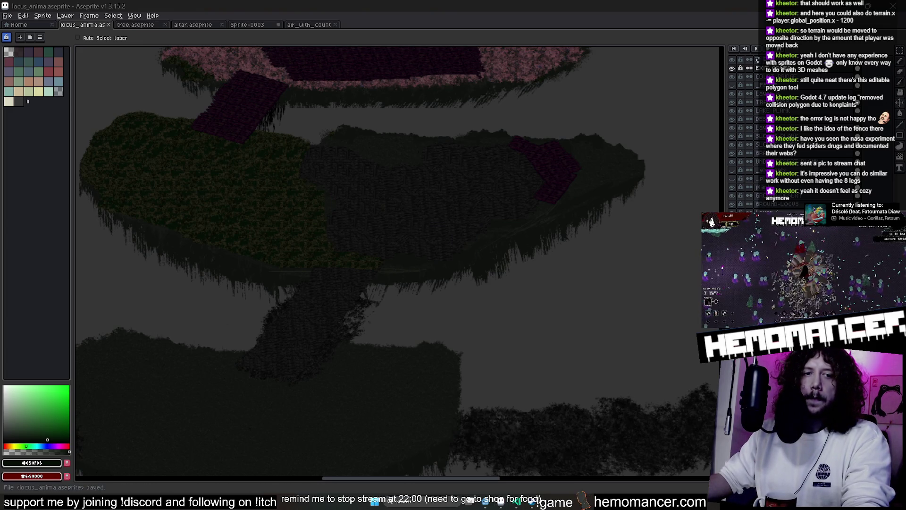
key("b")
left_click_drag(464, 270, 499, 277)
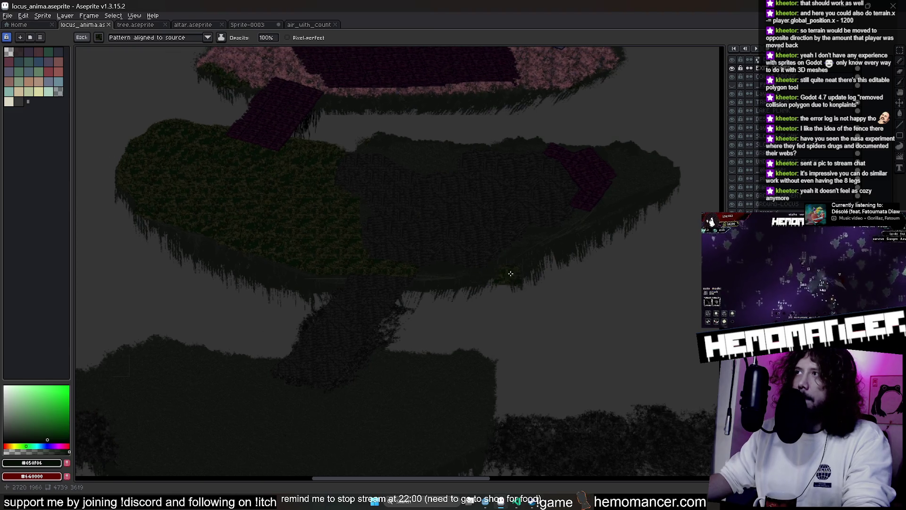
key("alt+Tab")
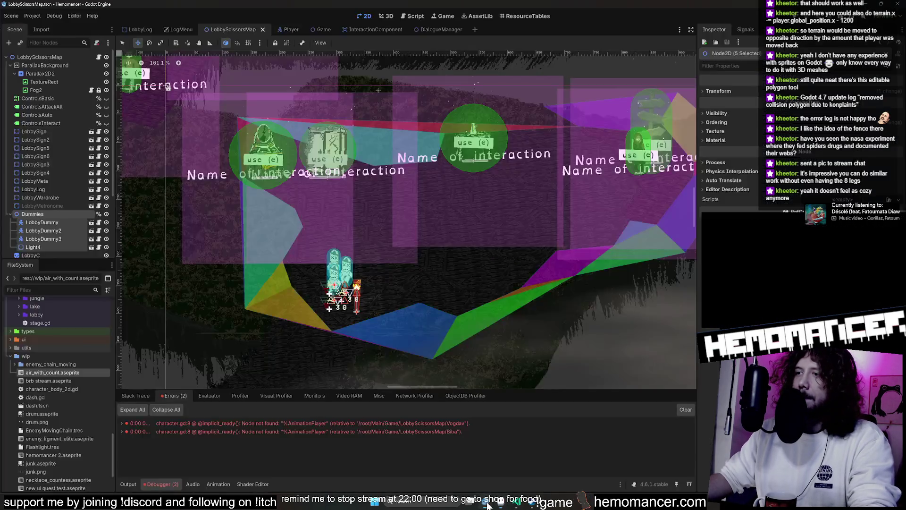
- Inspect the lobby scene nodes, collapsing Dummies and selecting the LobbyC background sprite
left_click(43, 205)
scroll(47, 201, "down", 5)
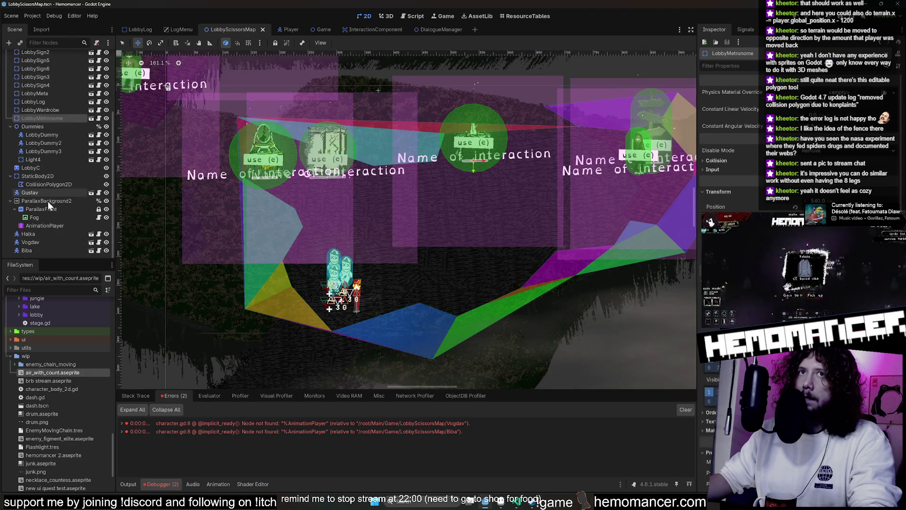
scroll(58, 212, "up", 3)
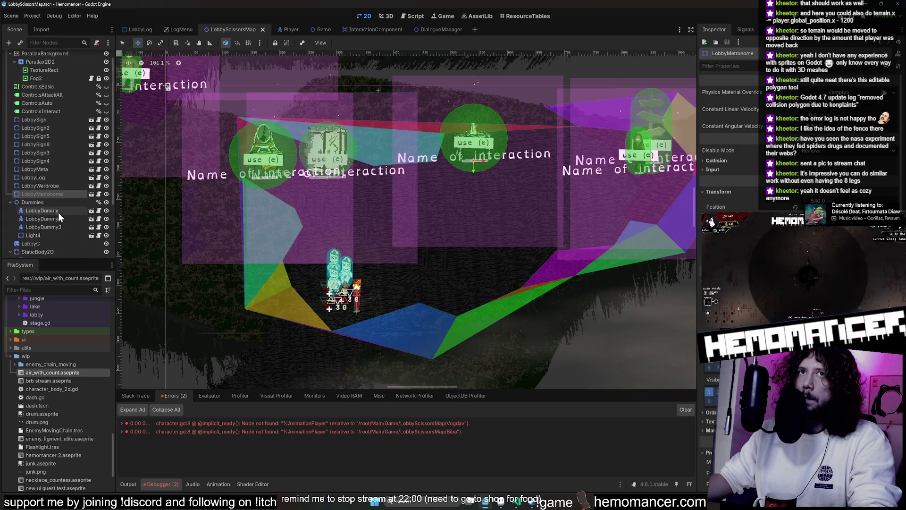
scroll(65, 95, "down", 1)
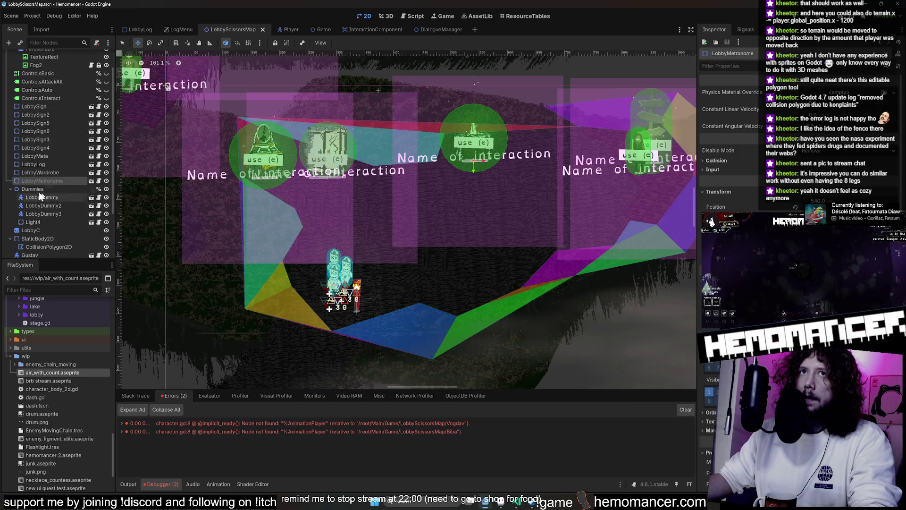
left_click(9, 192)
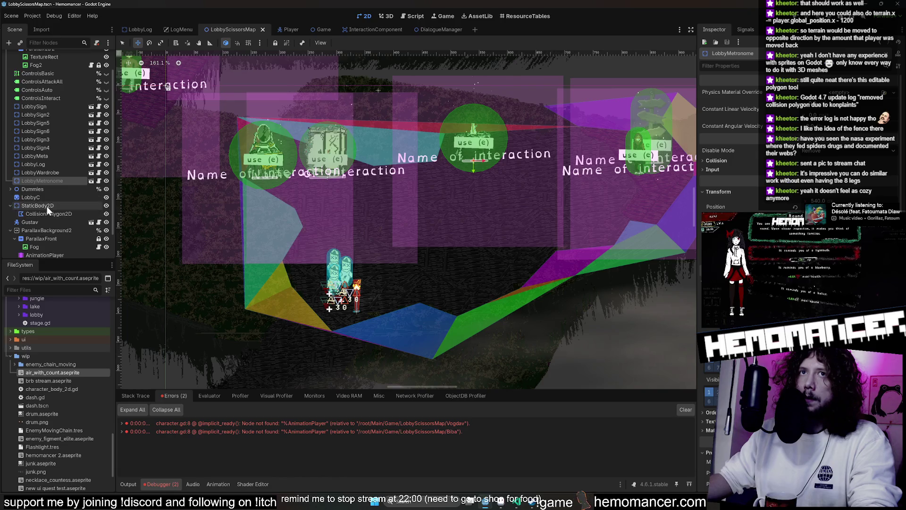
left_click(46, 206)
left_click(49, 197)
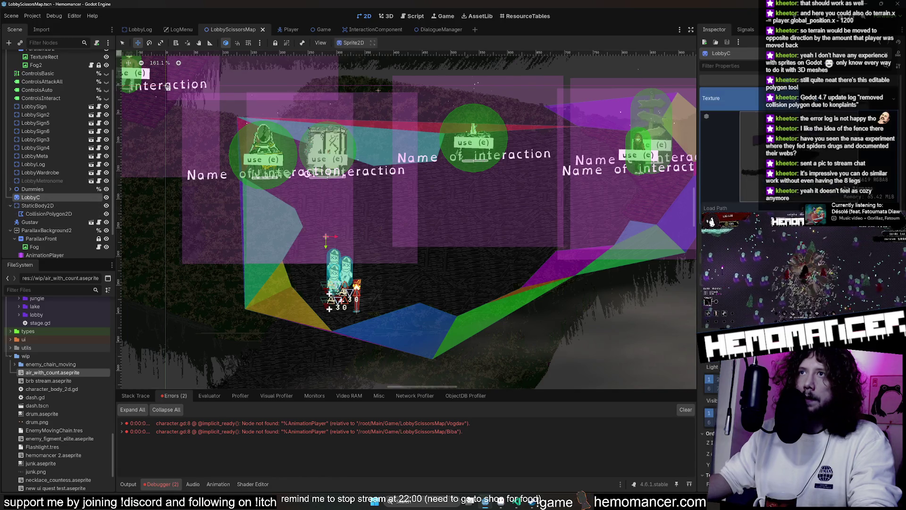
scroll(729, 141, "down", 3)
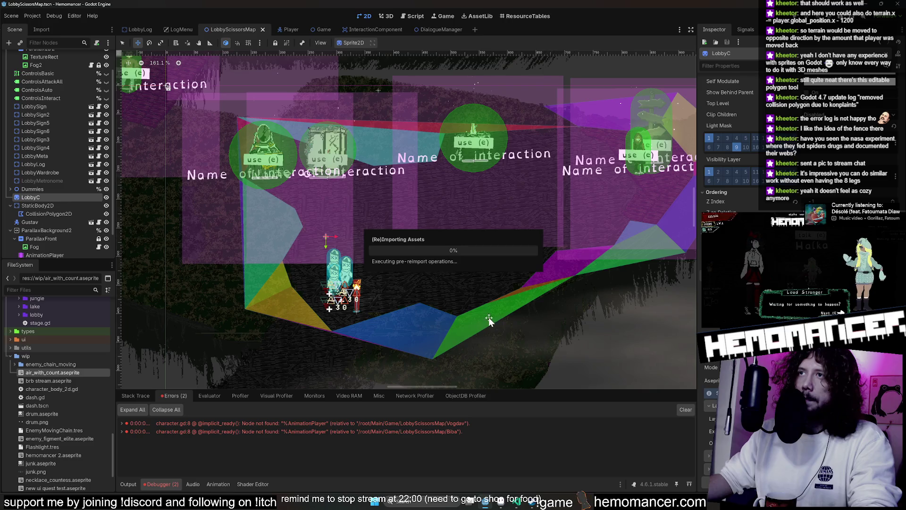
scroll(493, 311, "down", 4)
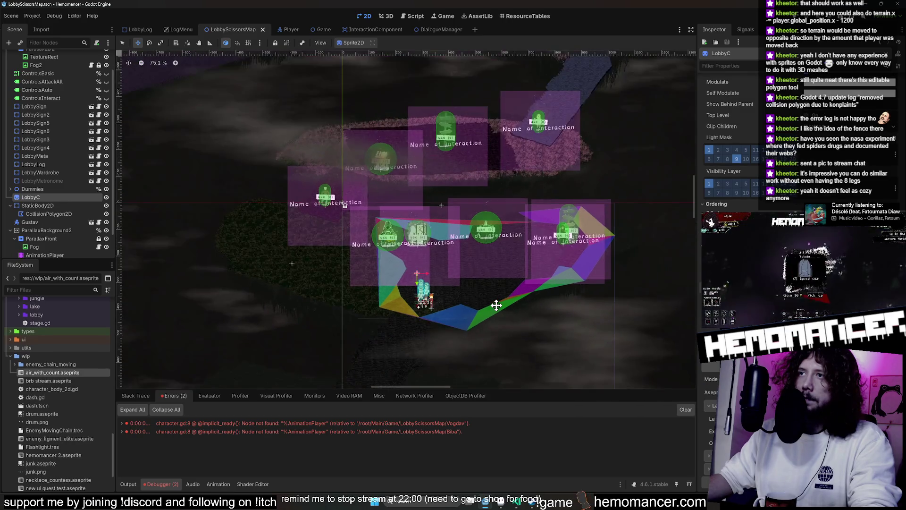
scroll(496, 305, "down", 5)
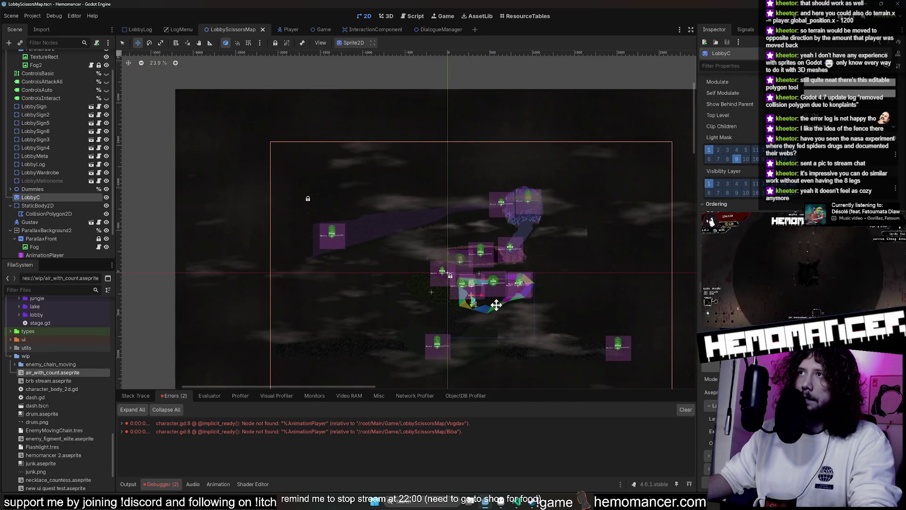
scroll(496, 305, "up", 11)
scroll(496, 305, "down", 1)
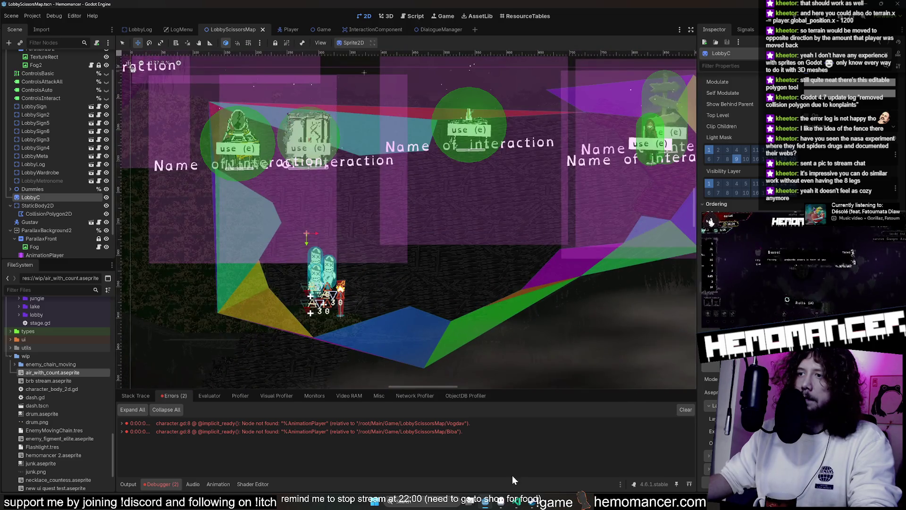
- Save the lobby art again in Aseprite and run the project with F5
left_click(501, 501)
scroll(521, 386, "down", 5)
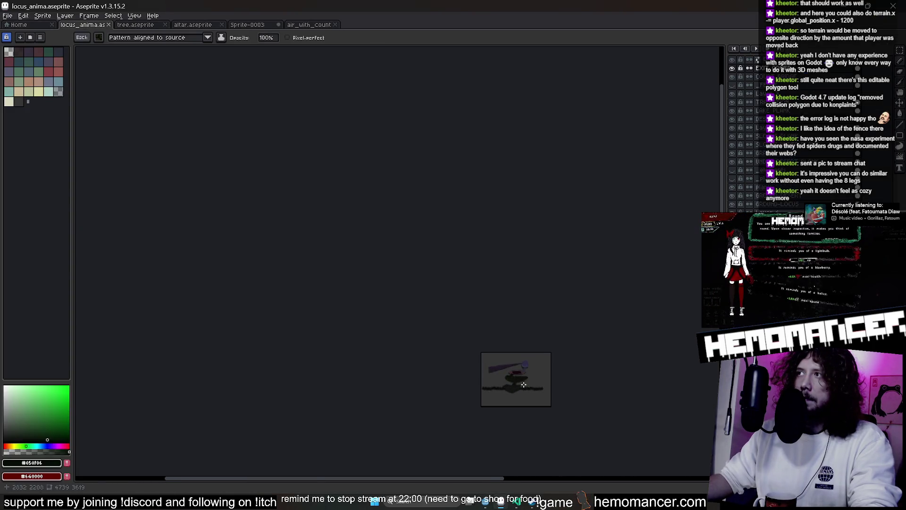
scroll(524, 384, "up", 6)
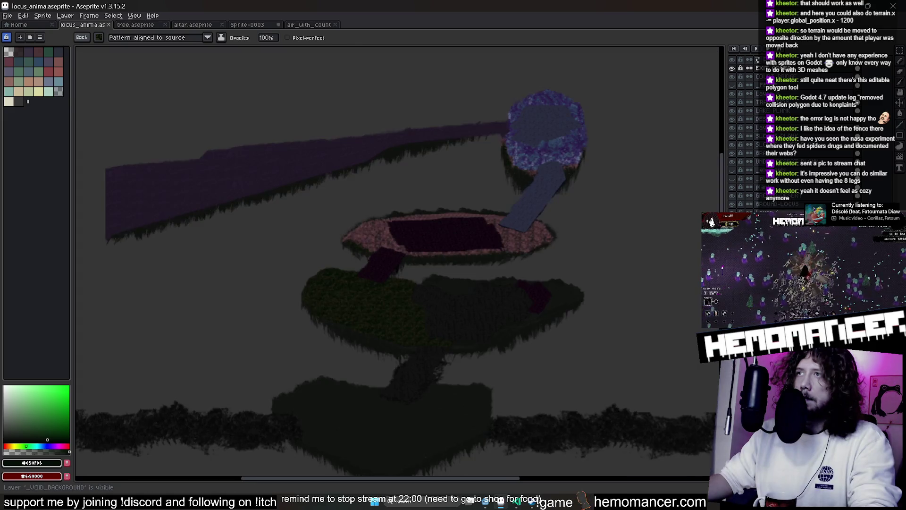
key("ctrl+s")
left_click(485, 501)
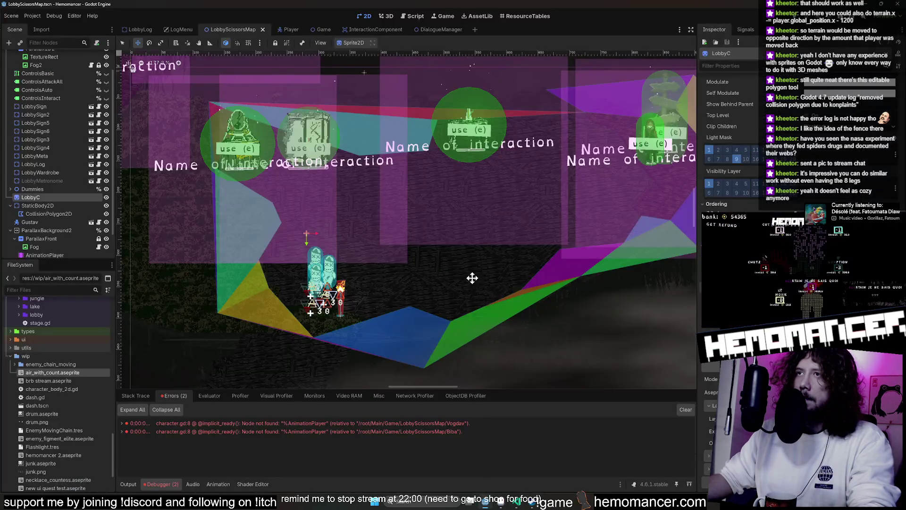
key("F5")
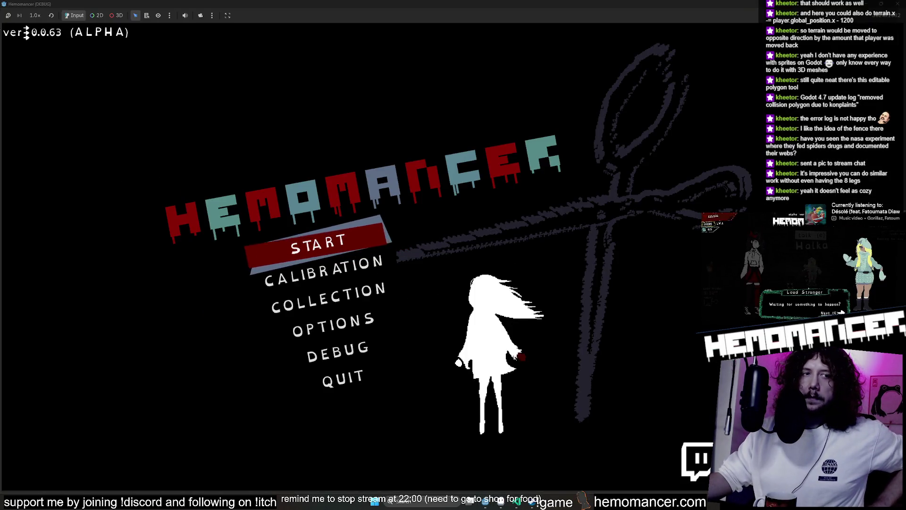
- Start the game, walk the player down, up-right and up-left through the lobby, then stop it
left_click(340, 242)
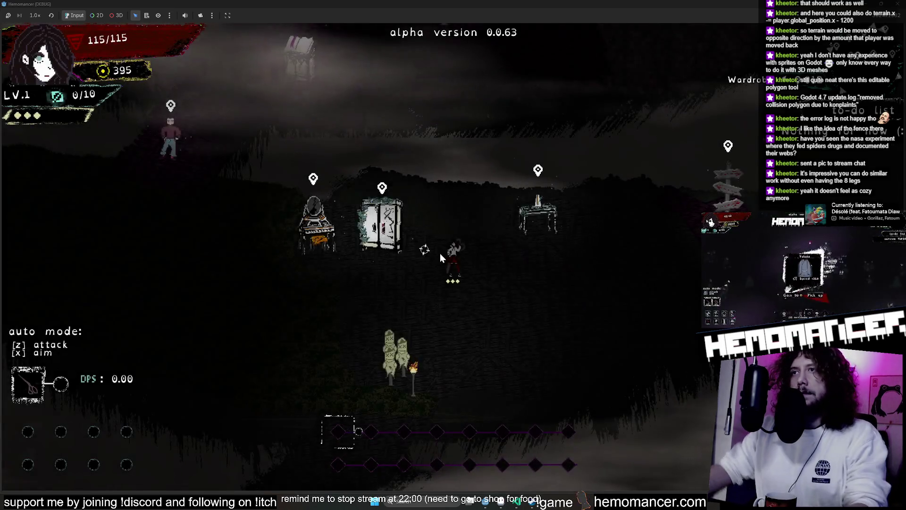
key("s")
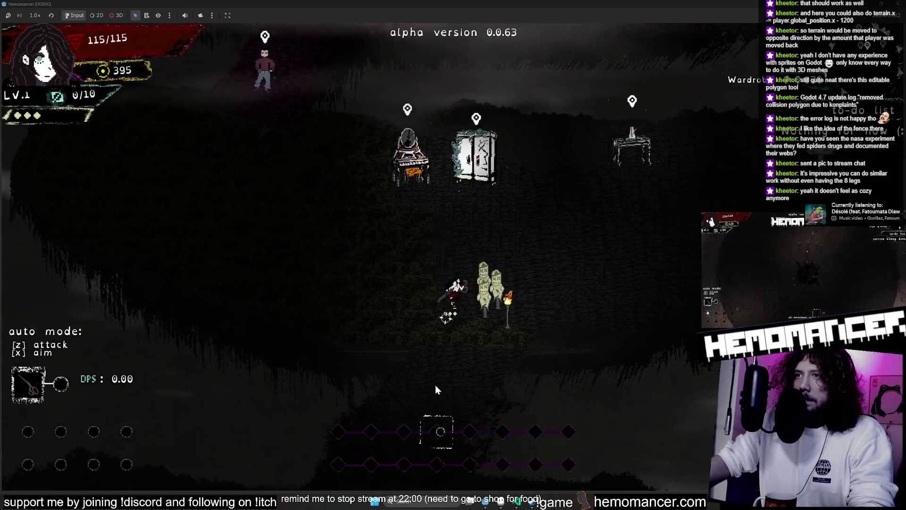
key("d")
key("w")
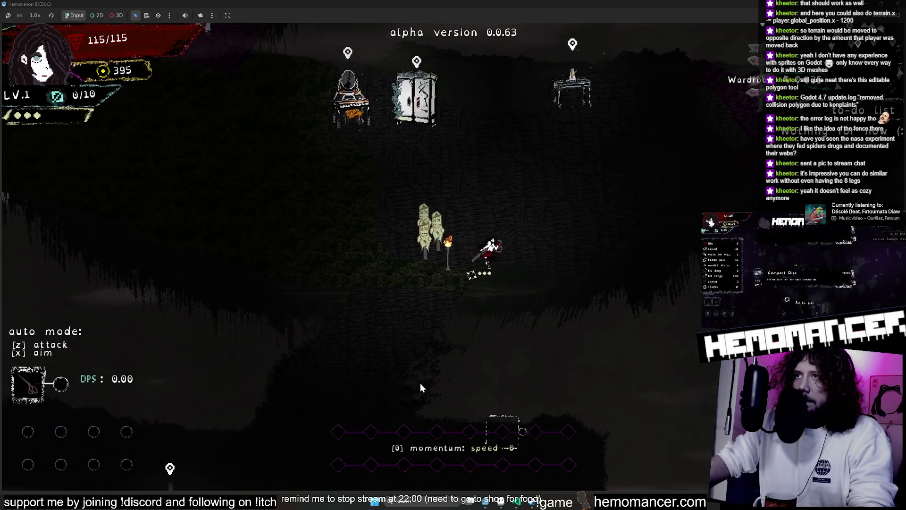
key("a")
key("w")
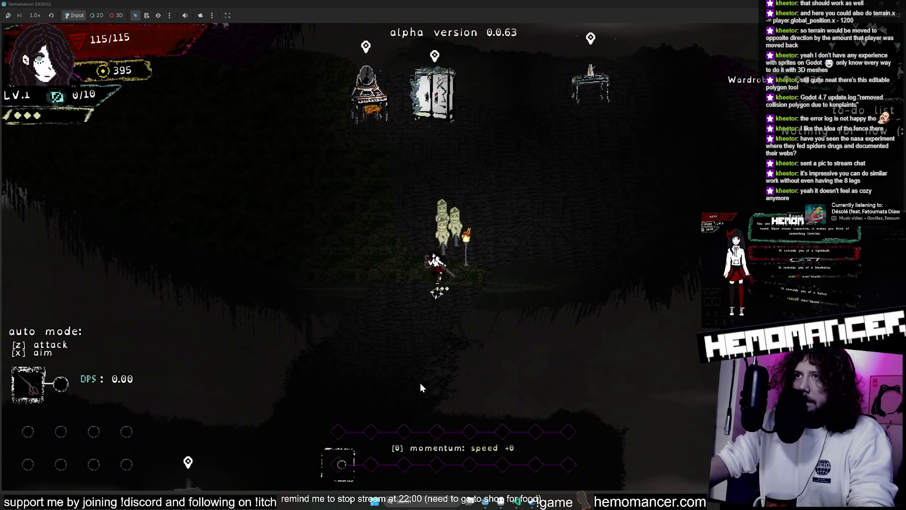
key("F8")
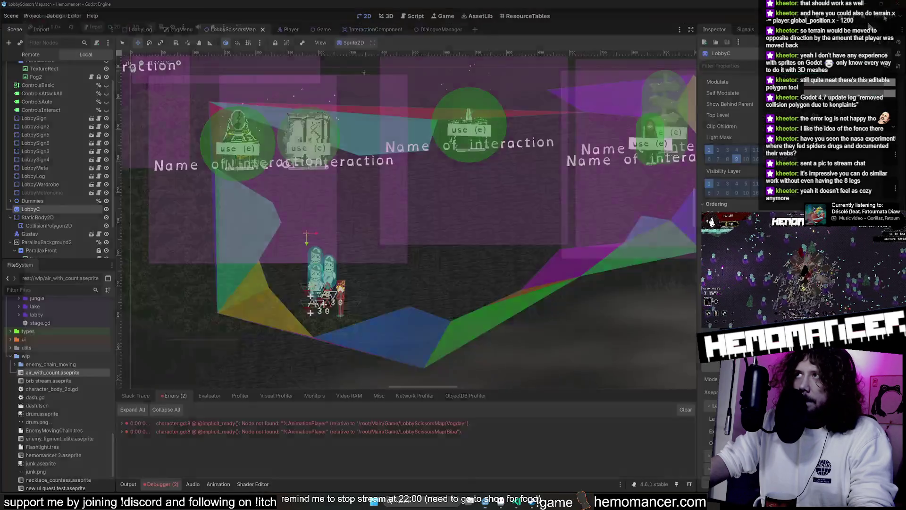
- Drag a CollisionPolygon2D vertex to reshape the lobby's ground edge
scroll(353, 323, "up", 2)
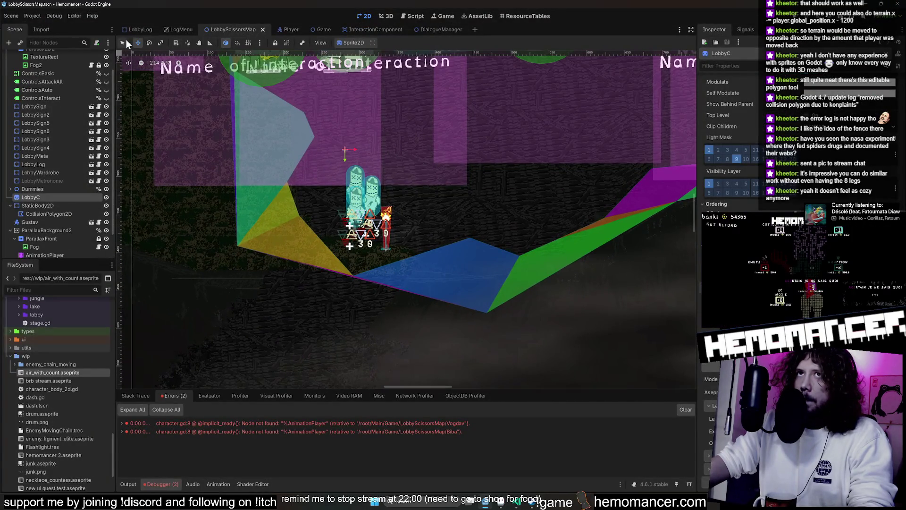
left_click(55, 213)
scroll(325, 255, "up", 3)
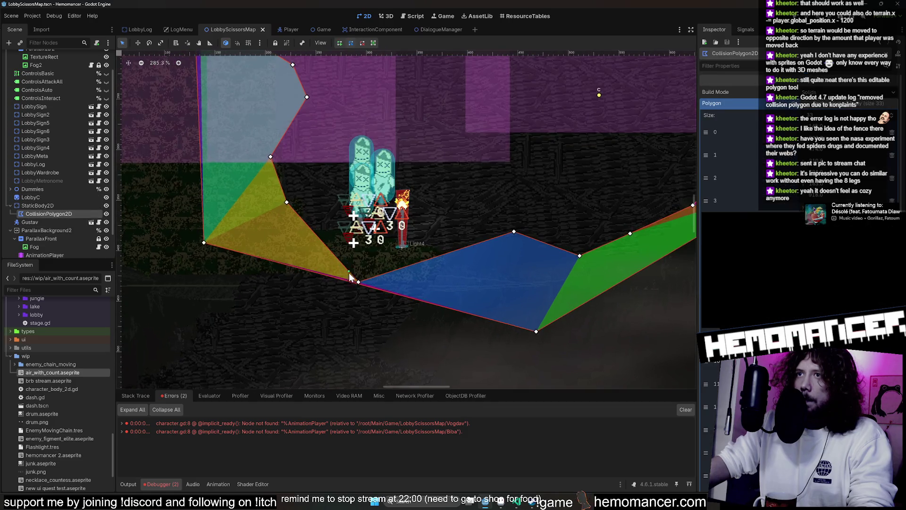
left_click_drag(359, 281, 374, 242)
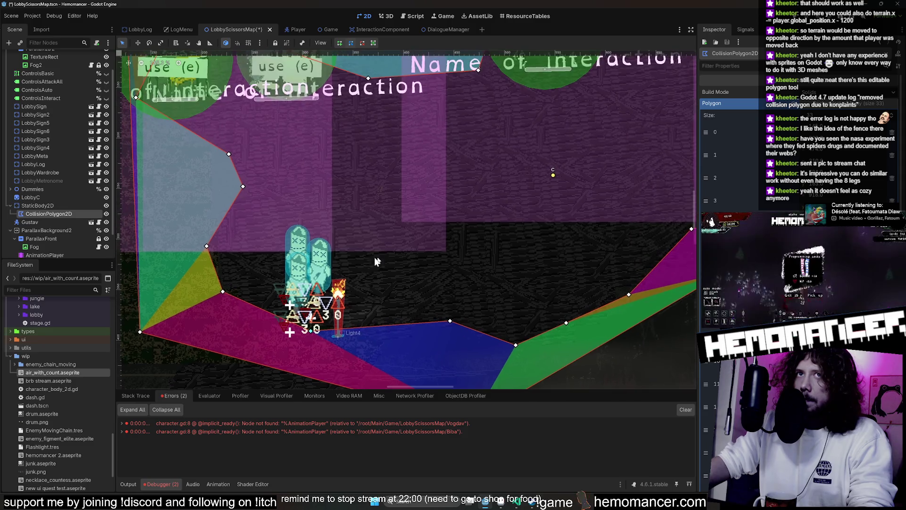
- Move Dummies, LobbyDummy1–3 and Light4 about 35 px right and 34 px up
scroll(375, 256, "up", 3)
scroll(374, 257, "right", 2)
left_click(10, 189)
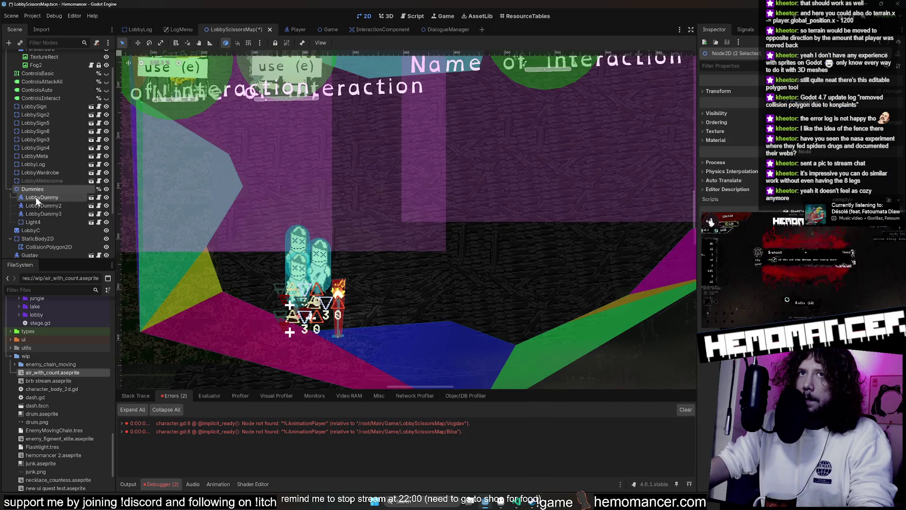
left_click(41, 213, "shift")
left_click(38, 222, "shift")
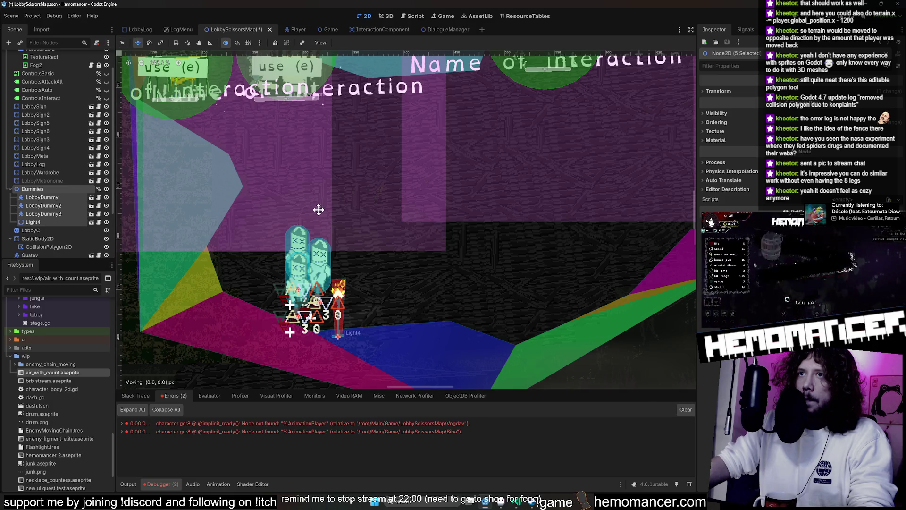
mouse_move(318, 210)
left_mouse_down()
mouse_move(427, 172)
mouse_move(344, 175)
left_mouse_up()
scroll(401, 208, "down", 1)
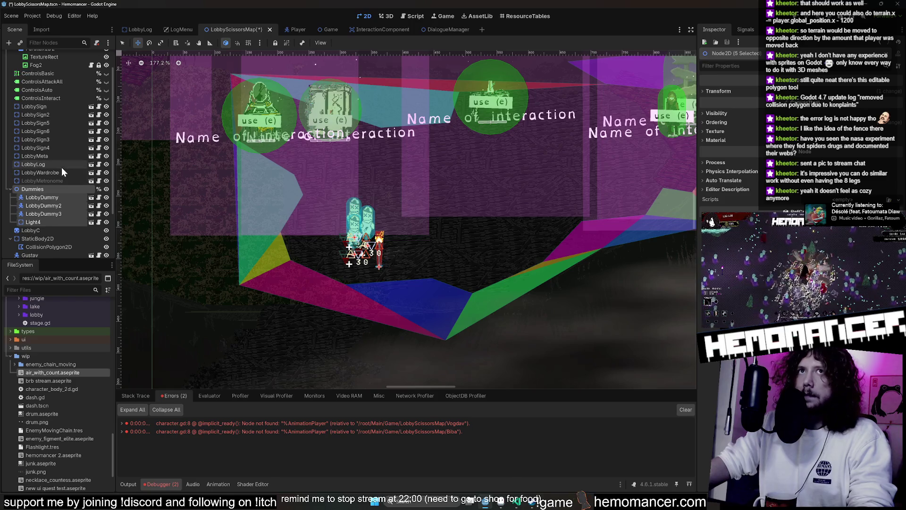
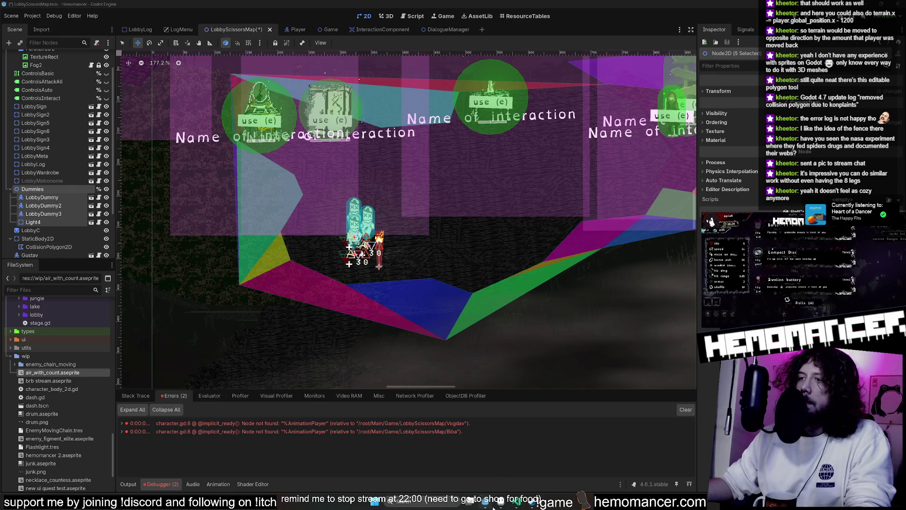
- Clear the debugger errors, show the Output log, and save and run the project with F5
left_click(678, 410)
left_click(127, 484)
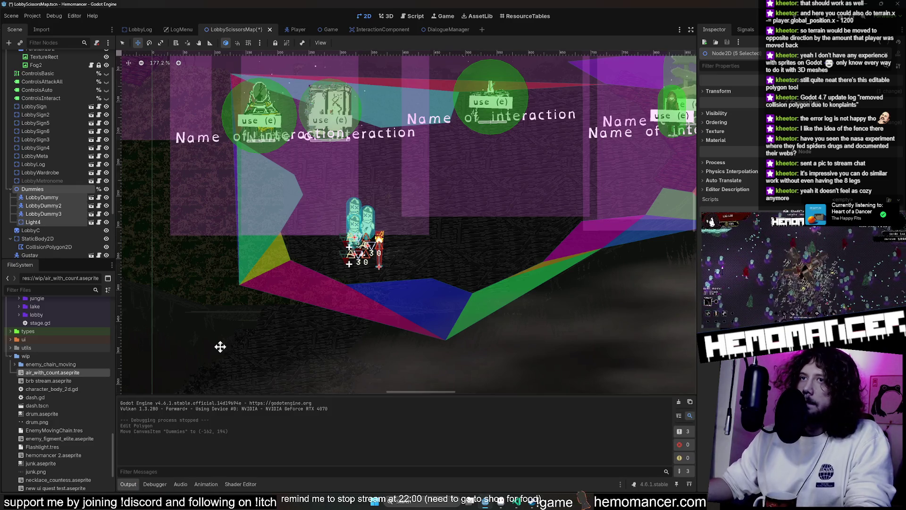
key("F5")
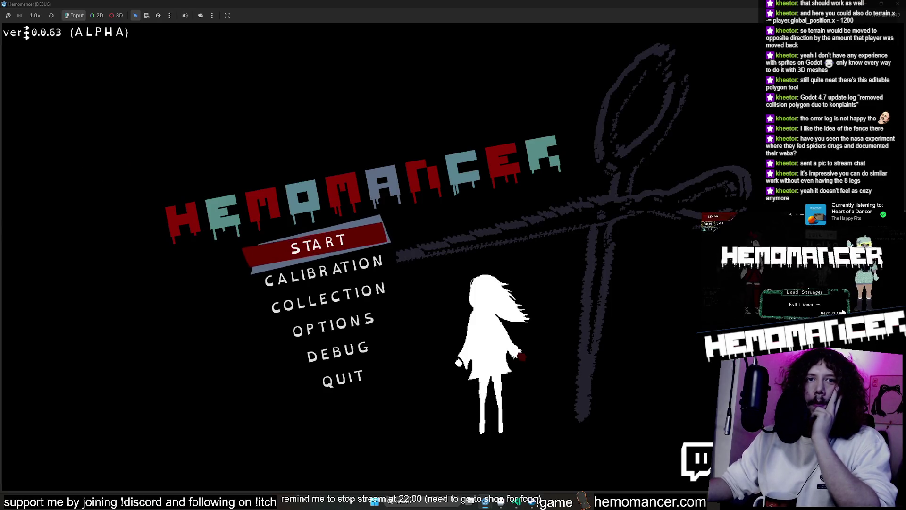
- Start the game and walk the character around the lobby toward the signpost
left_click(356, 245)
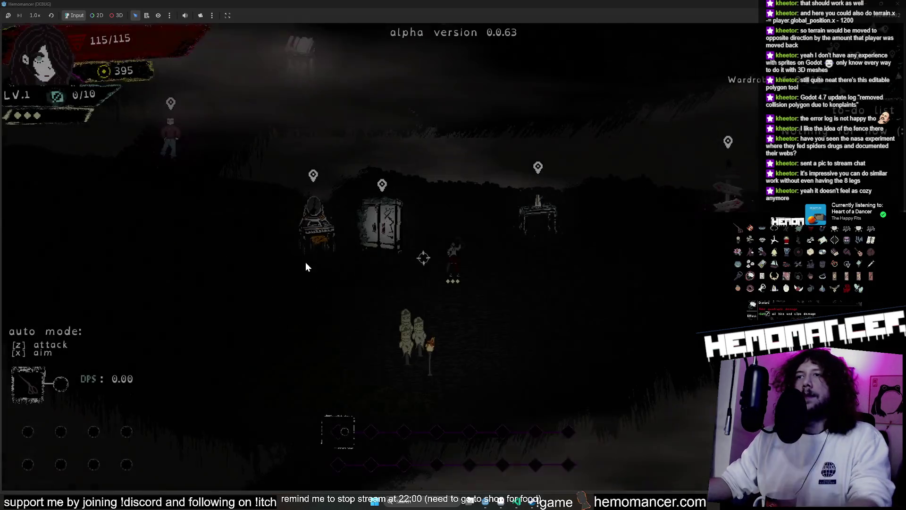
key("a")
key("s")
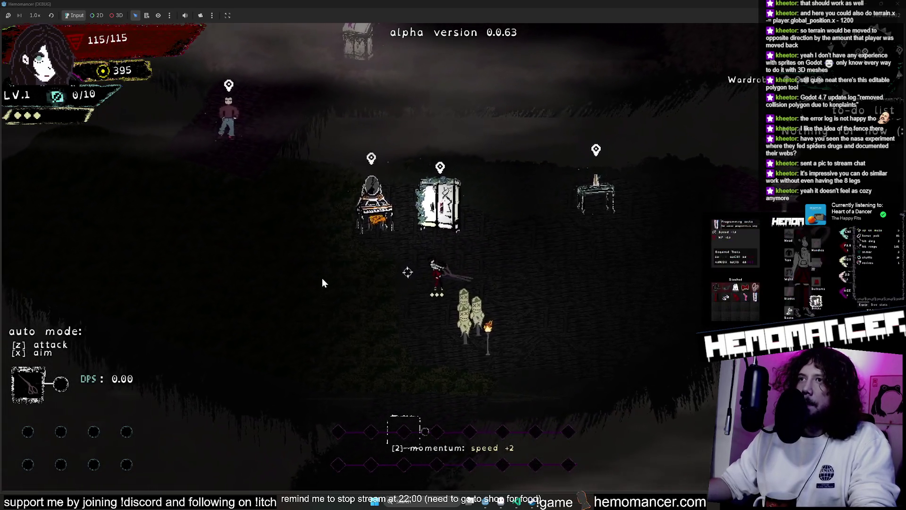
key("w")
key("d")
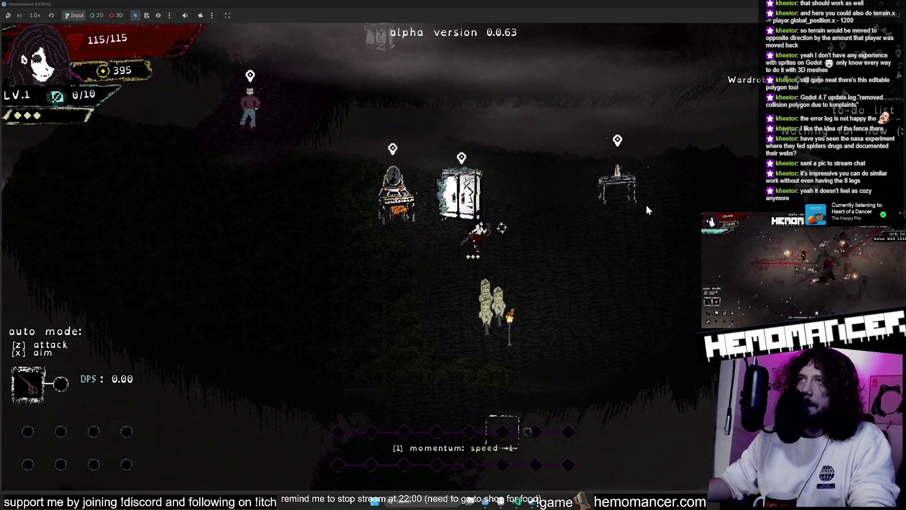
scroll(647, 206, "down", 3)
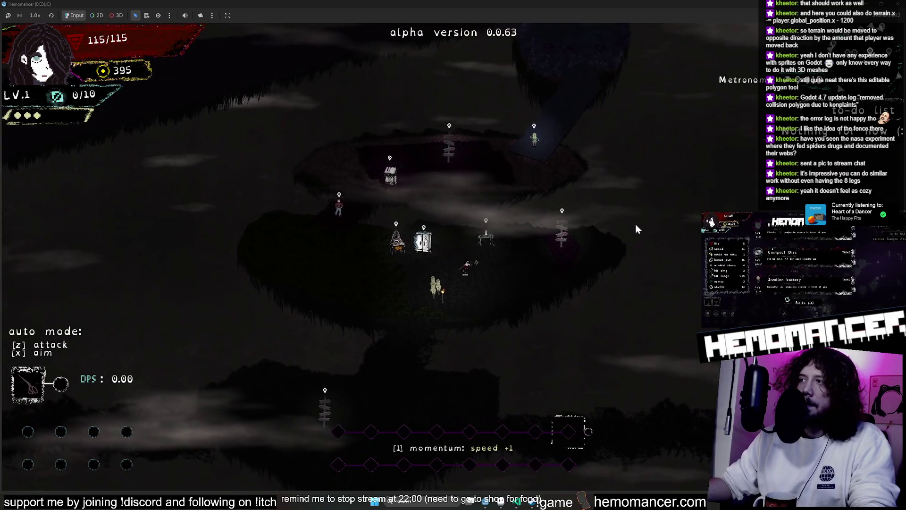
key("w")
key("d")
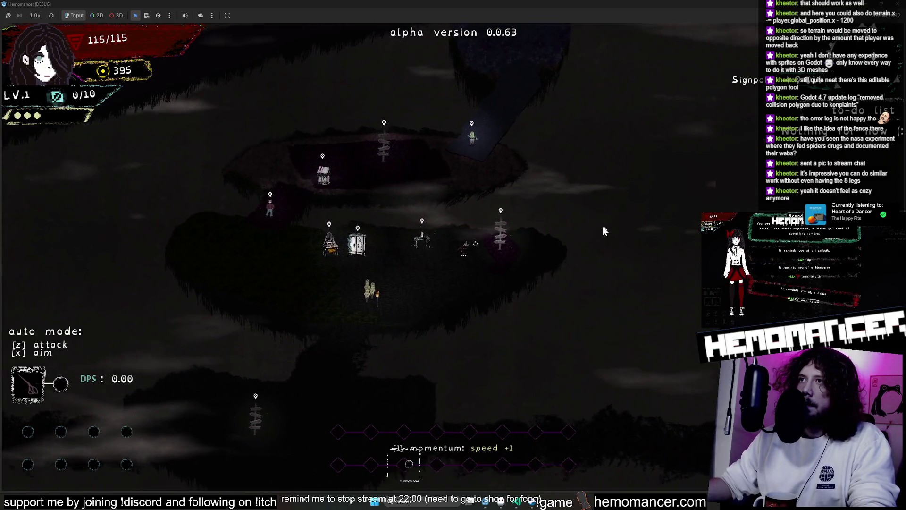
scroll(585, 231, "up", 5)
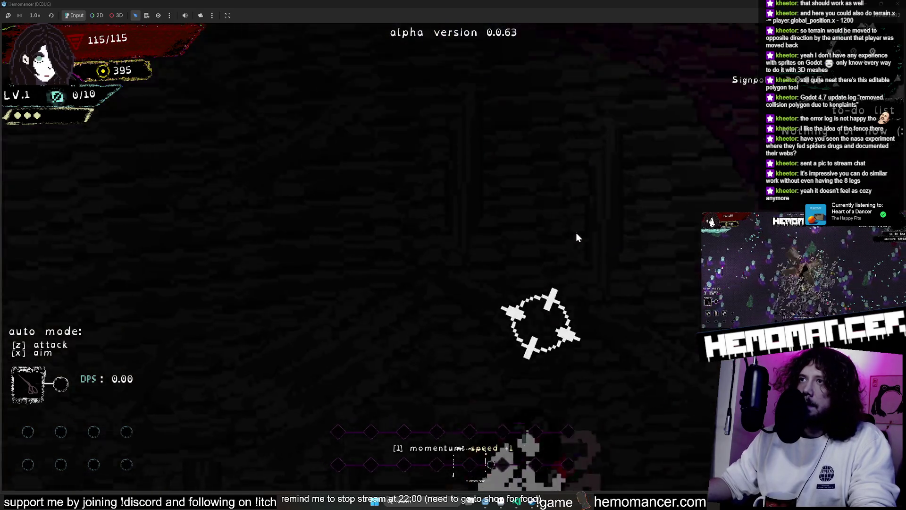
scroll(575, 239, "down", 5)
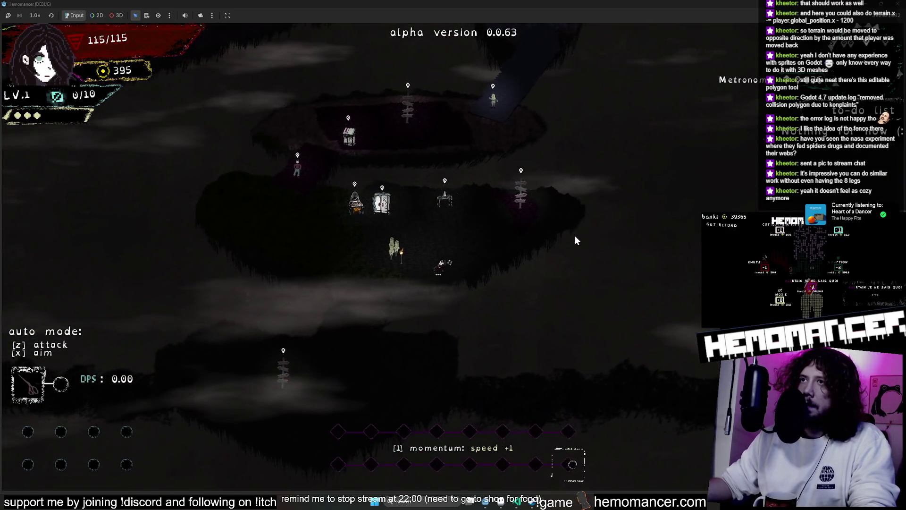
scroll(574, 236, "up", 3)
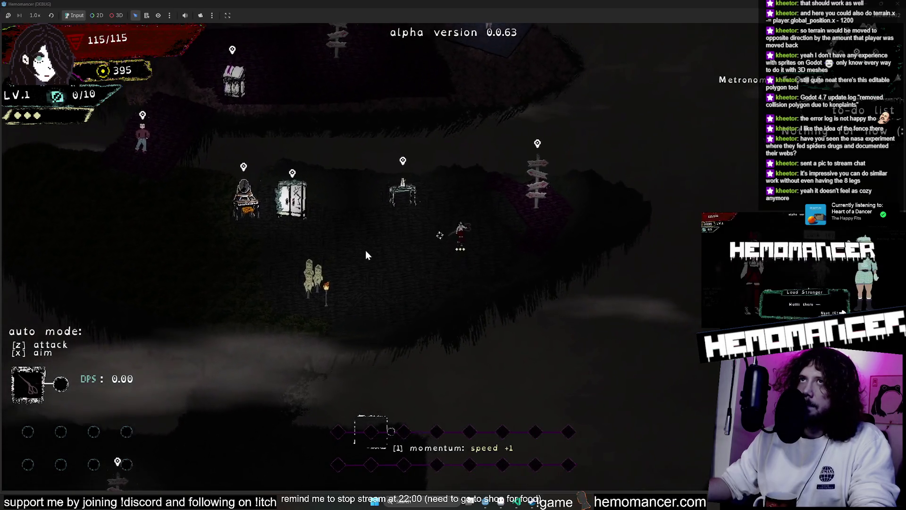
scroll(590, 328, "down", 3)
scroll(514, 317, "up", 4)
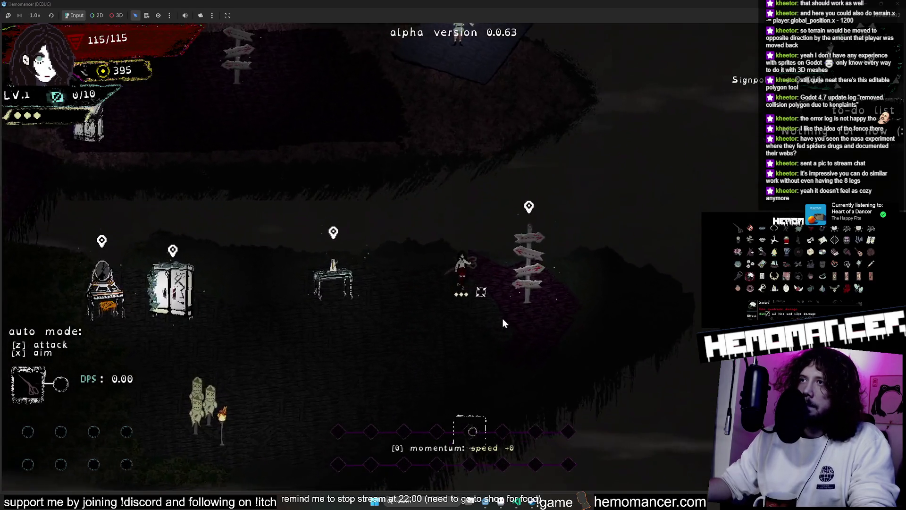
- Walk back and forth across the island between the signpost, metronome table and fence
key("a")
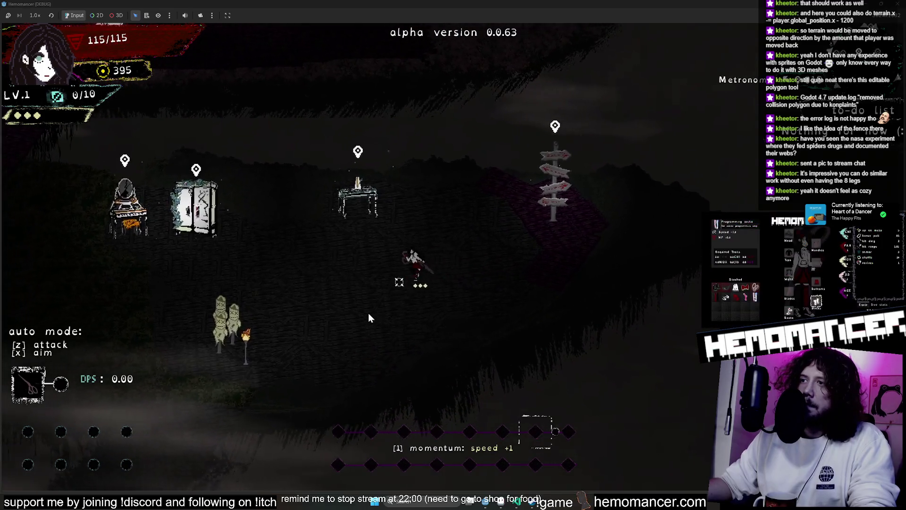
key("d")
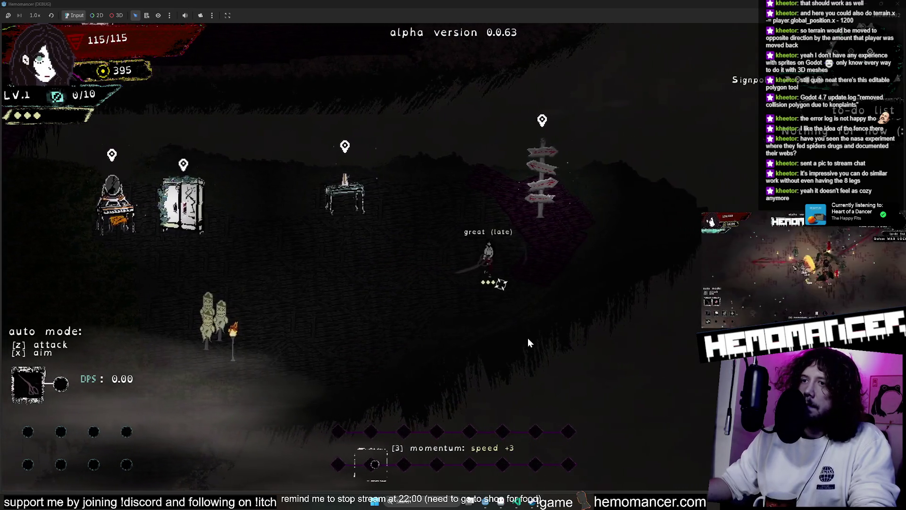
key("d")
key("d")
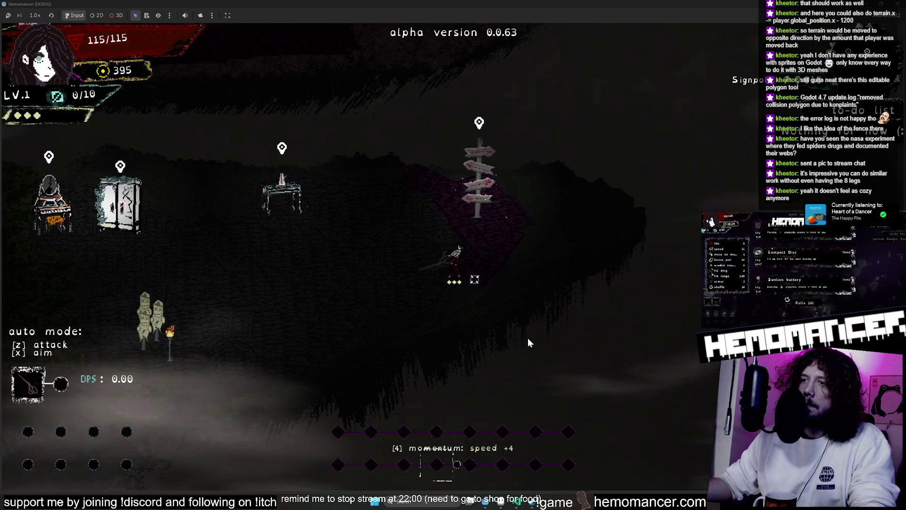
key("w")
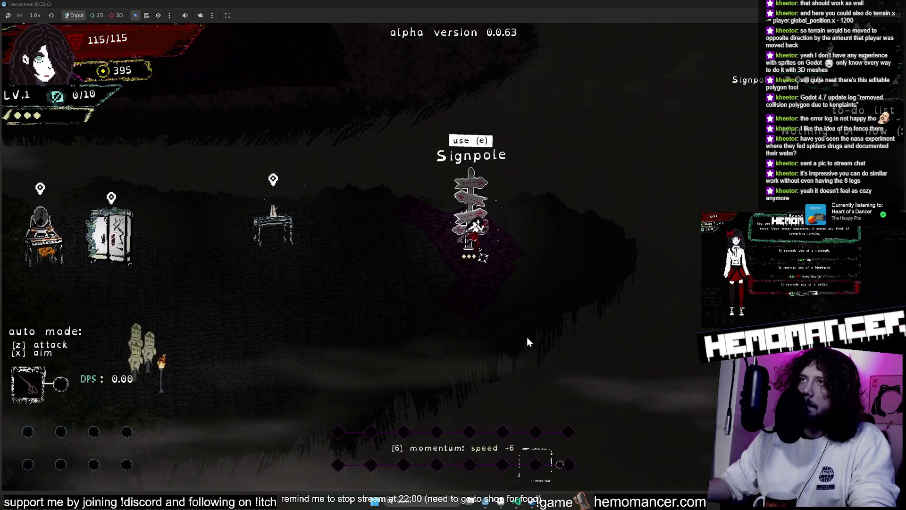
key("a")
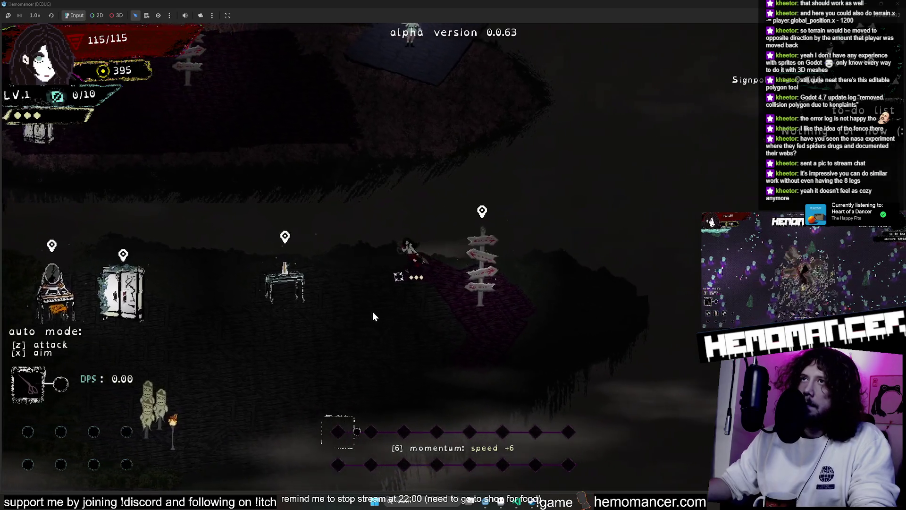
key("a")
key("s")
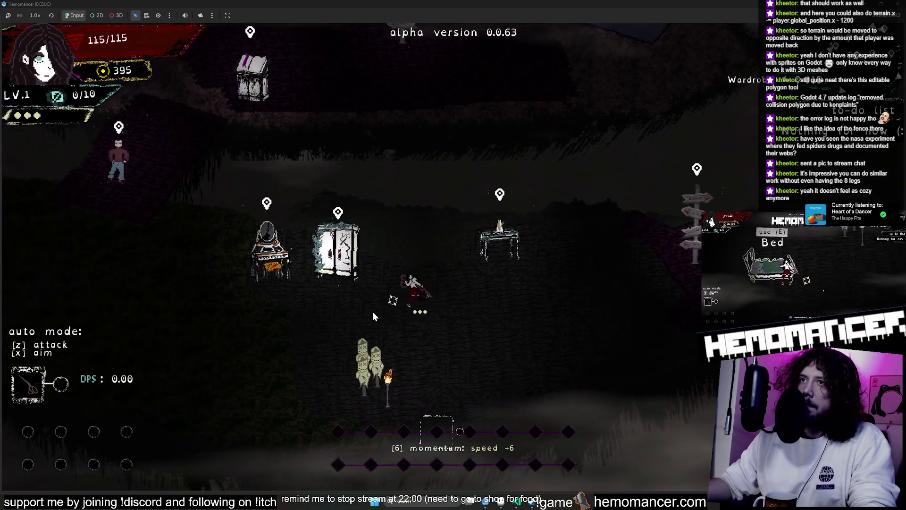
key("a")
key("s")
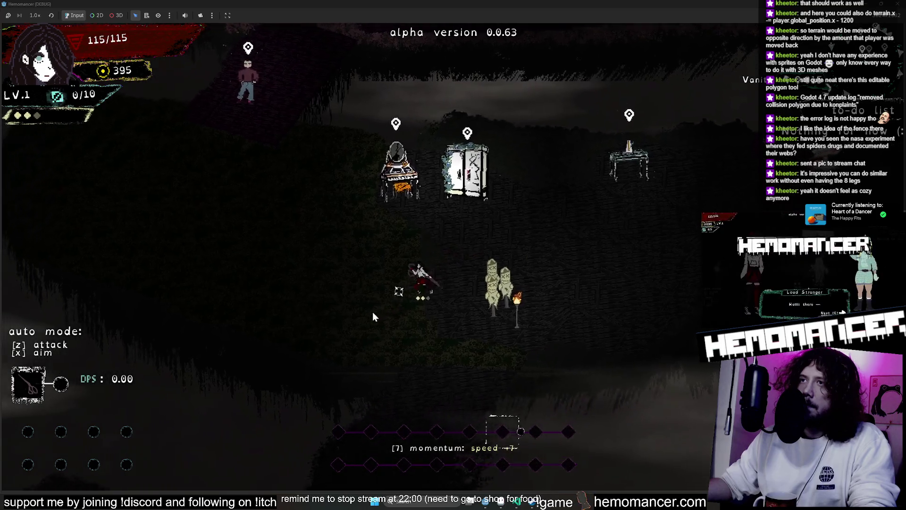
key("d")
key("w")
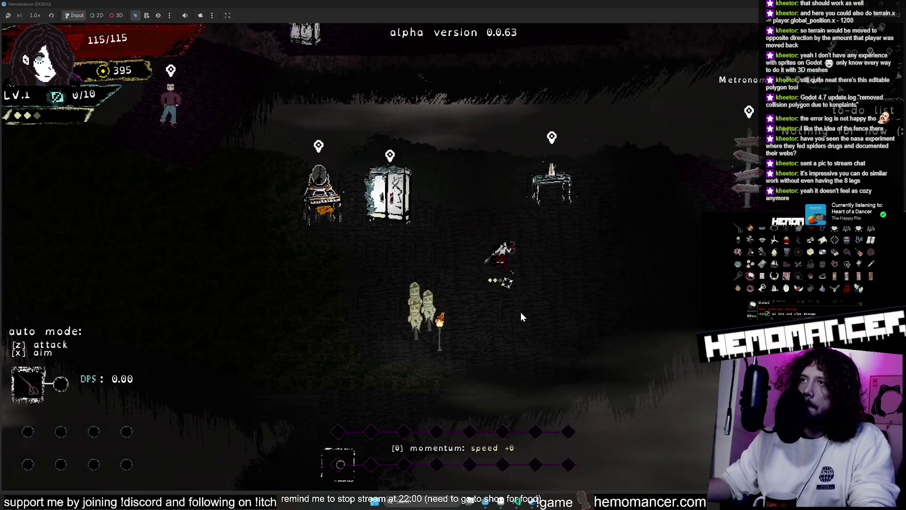
key("d")
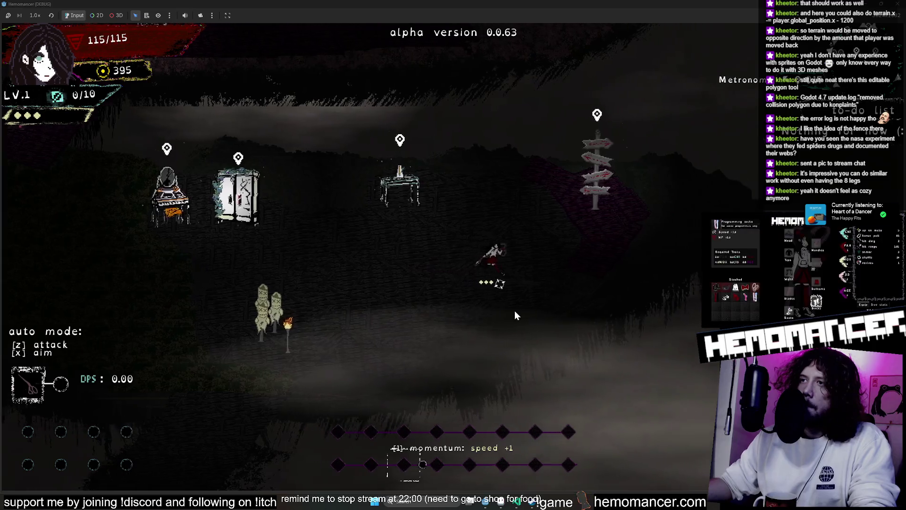
key("w")
key("d")
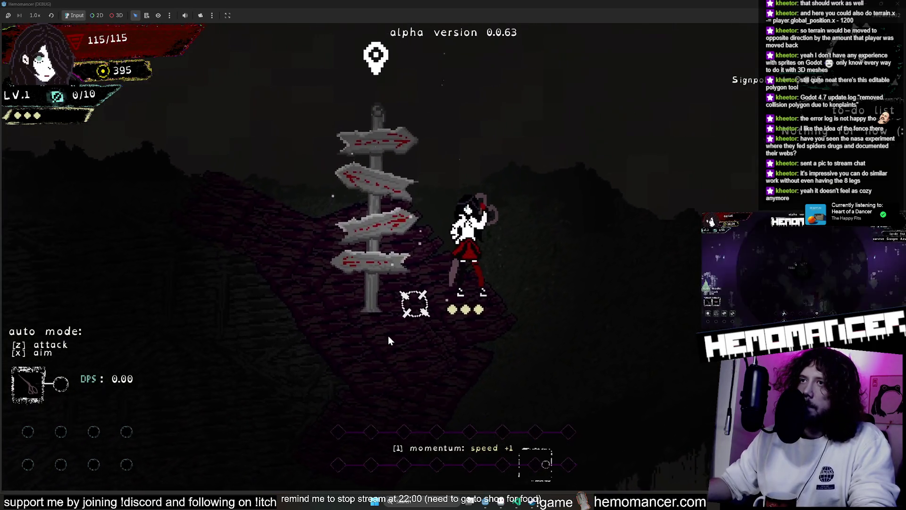
key("s")
key("a")
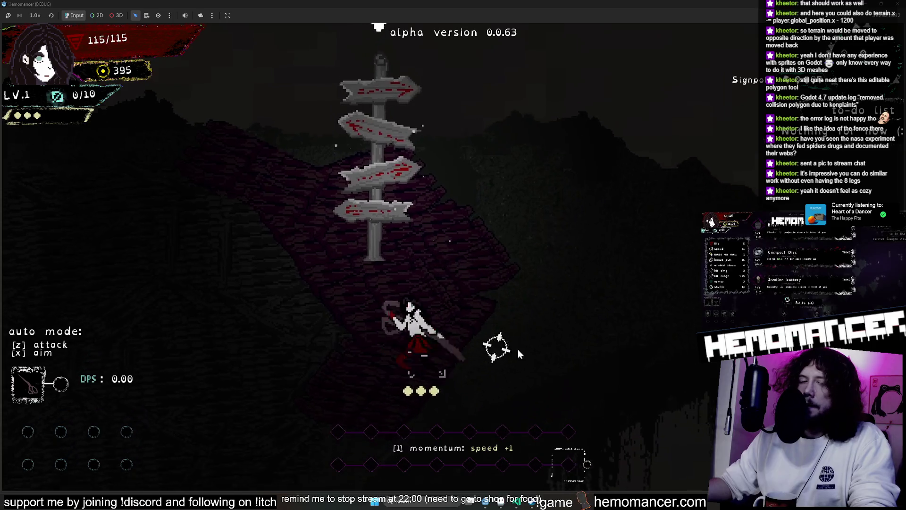
key("a")
key("s")
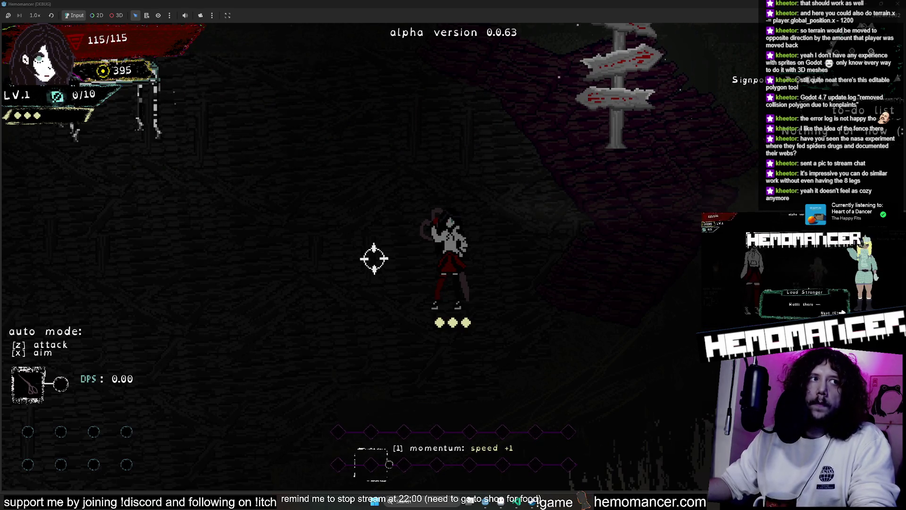
- Attack the training dummies by the piano and wardrobe, then return to the main menu
key("a")
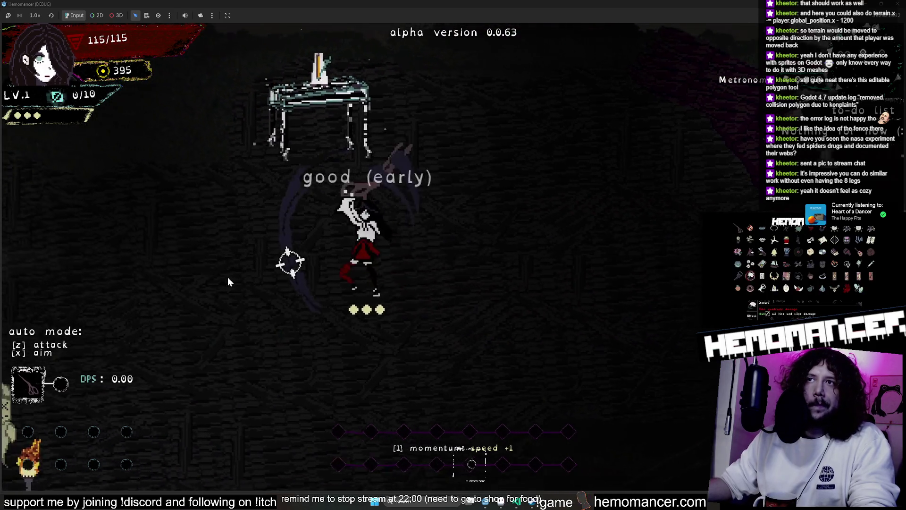
key("a")
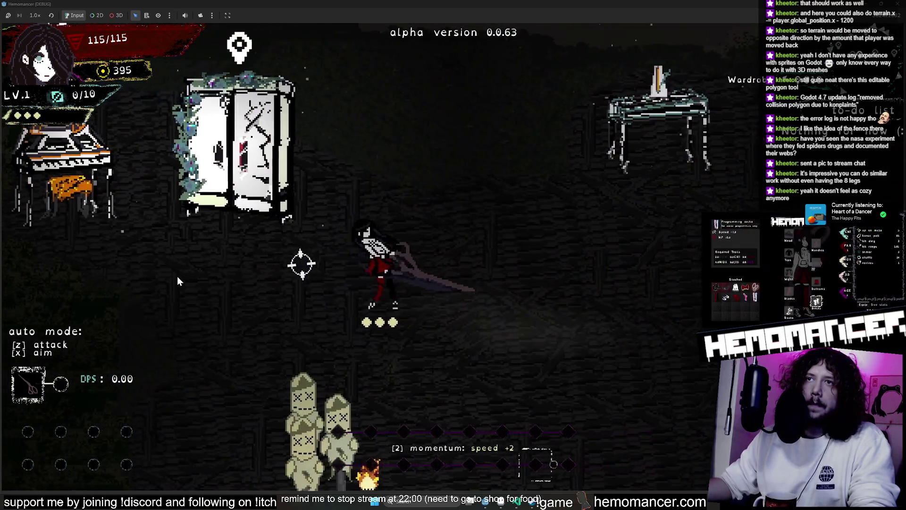
key("a")
key("s")
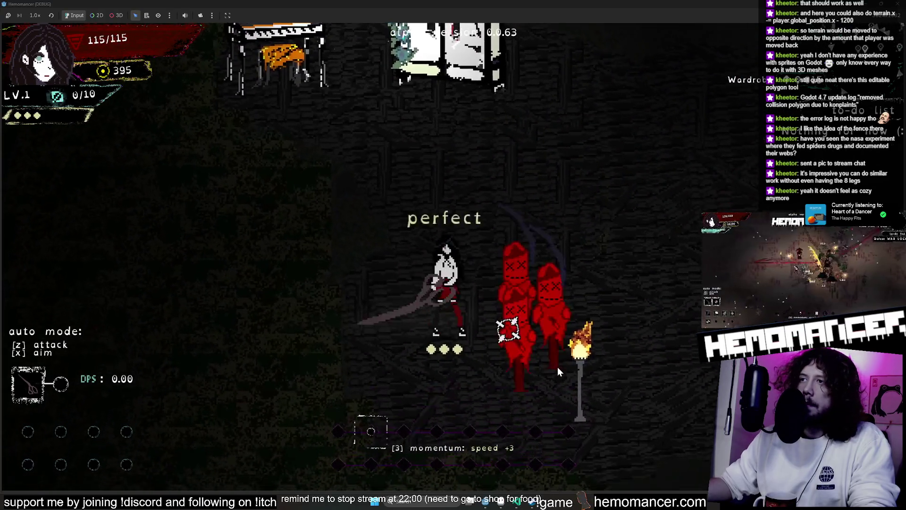
key("d")
key("Escape")
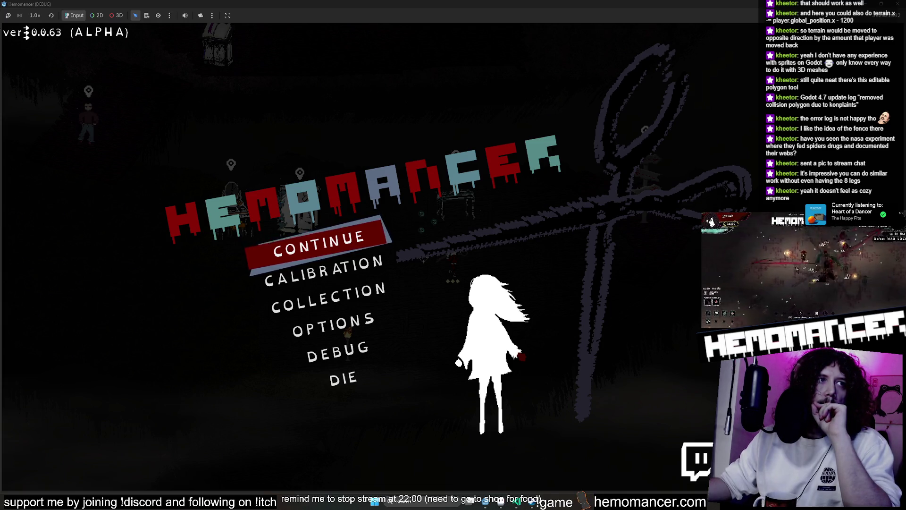
- Choose CONTINUE on the main menu to reload the lobby level
left_click(349, 236)
- Walk around the signpost and table, zooming out over the lobby island
key("a")
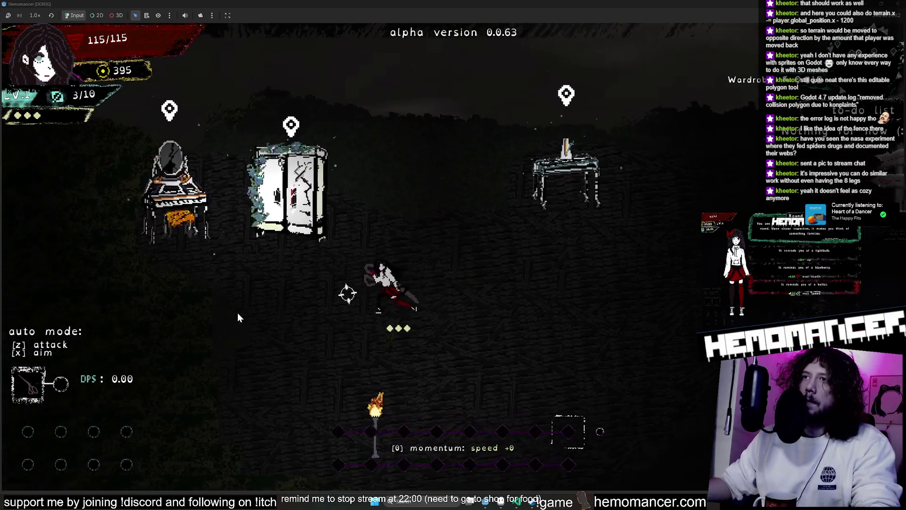
key("s")
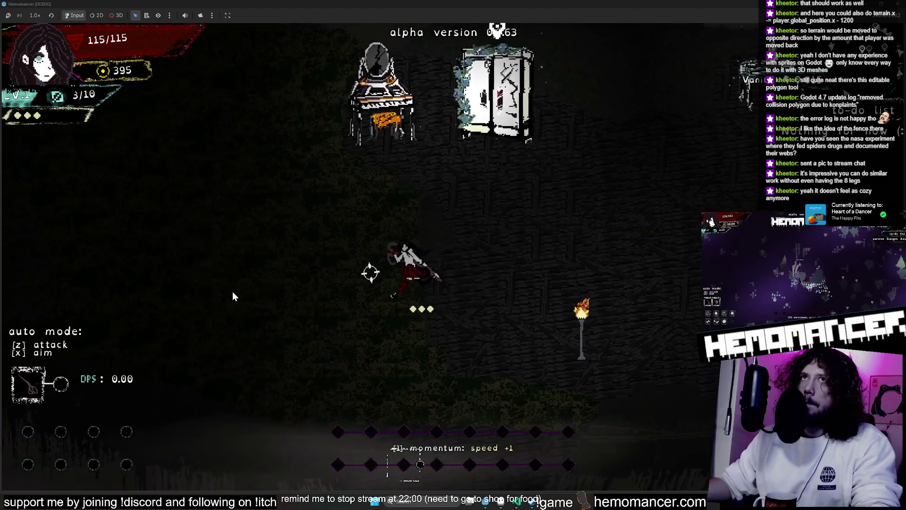
key("d")
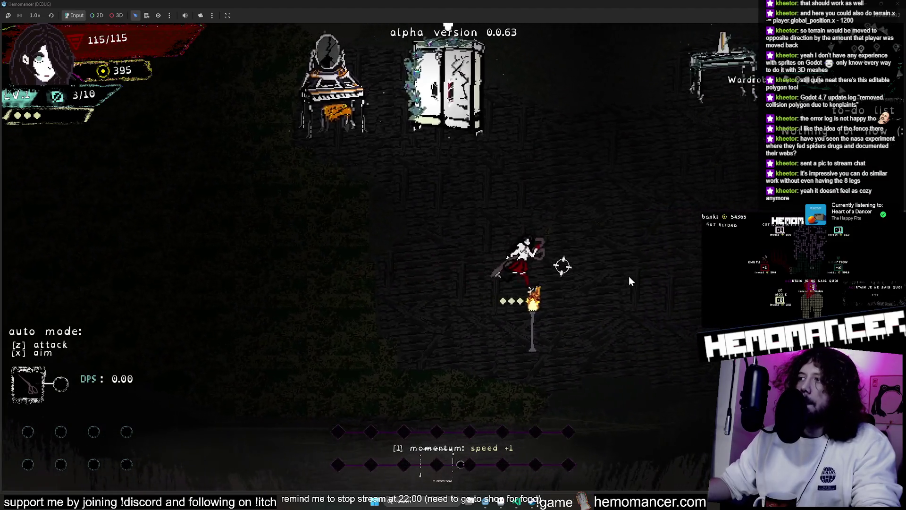
key("d")
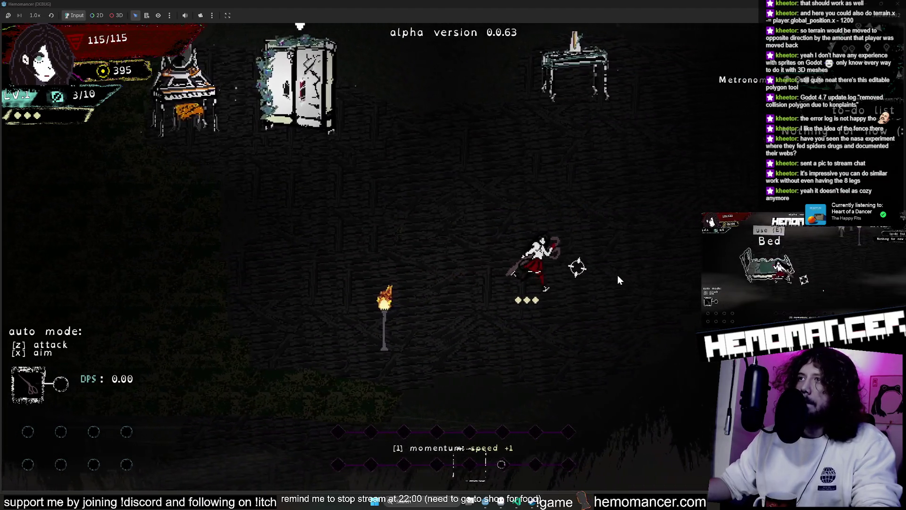
key("w")
key("d")
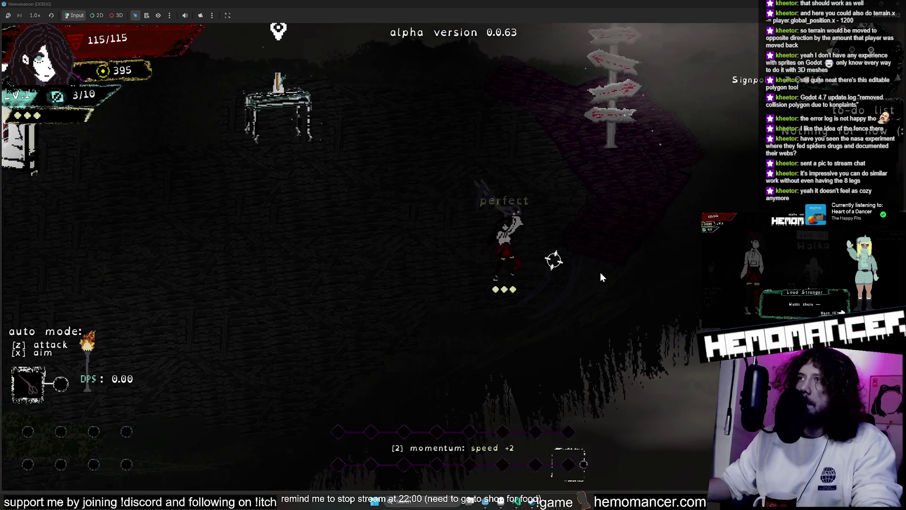
key("s")
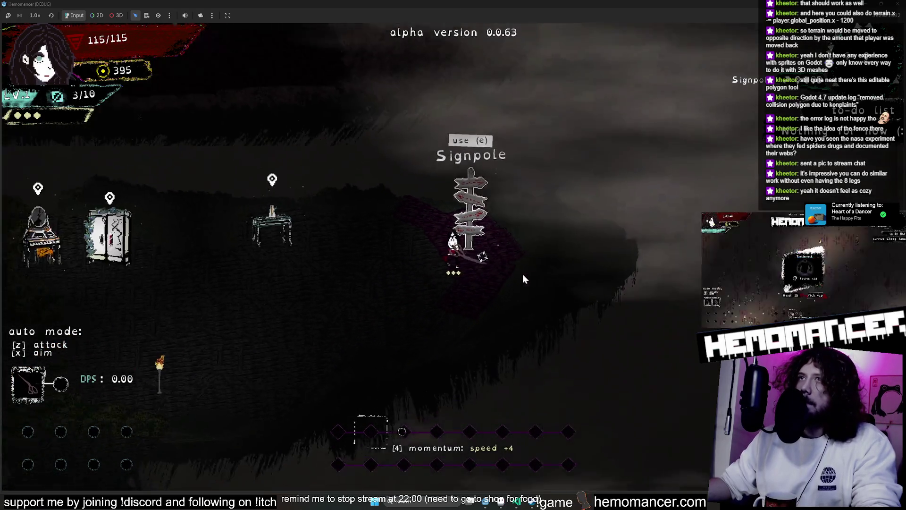
scroll(390, 265, "down", 3)
key("a")
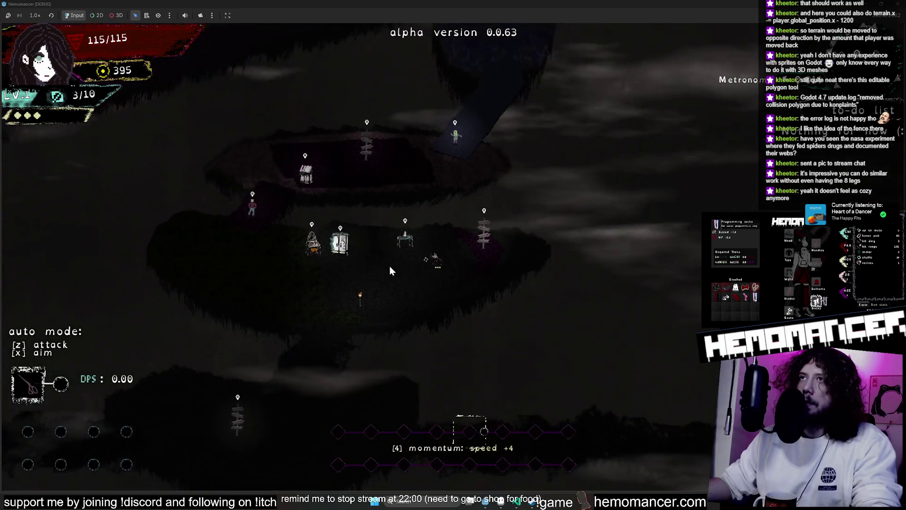
key("a")
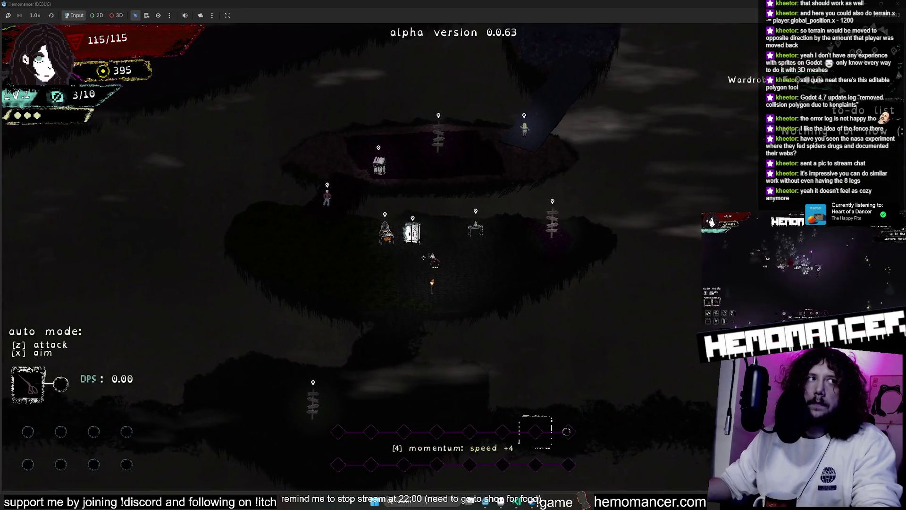
key("d")
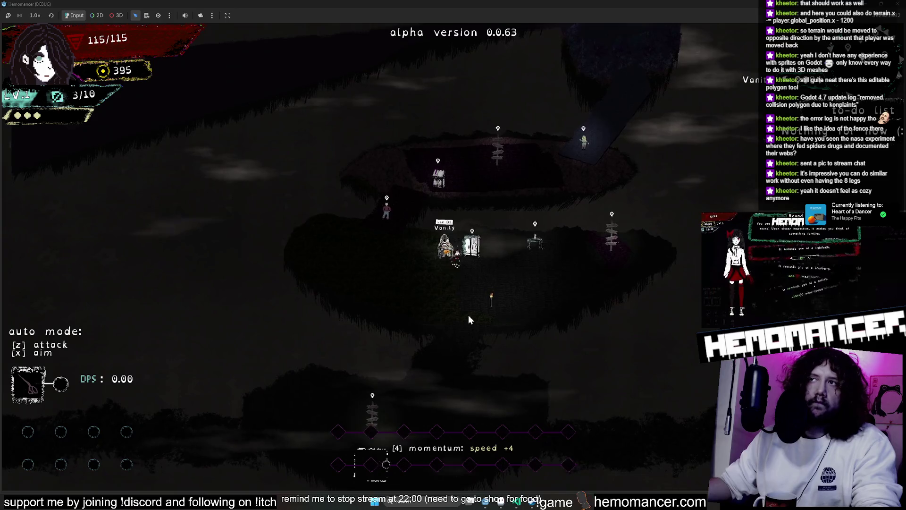
key("d")
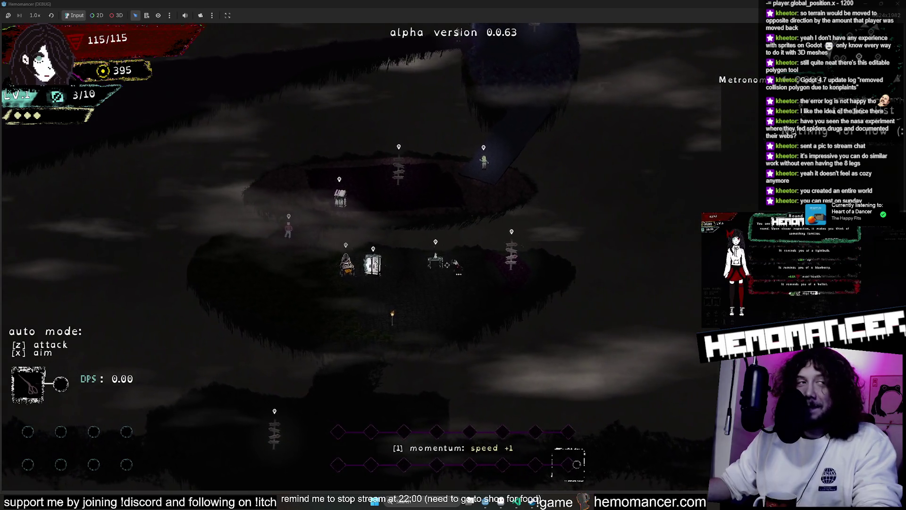
- Walk left and right across the island past the wardrobe, table and furniture
key("a")
key("s")
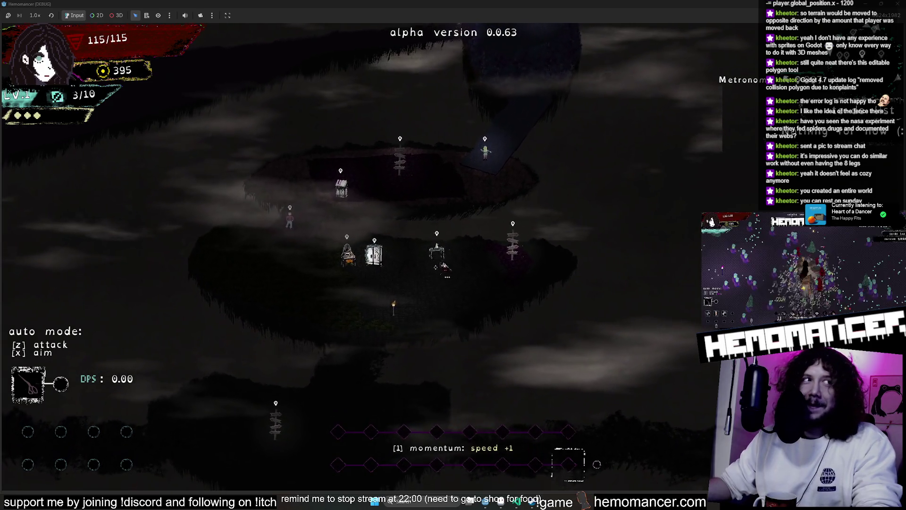
key("d")
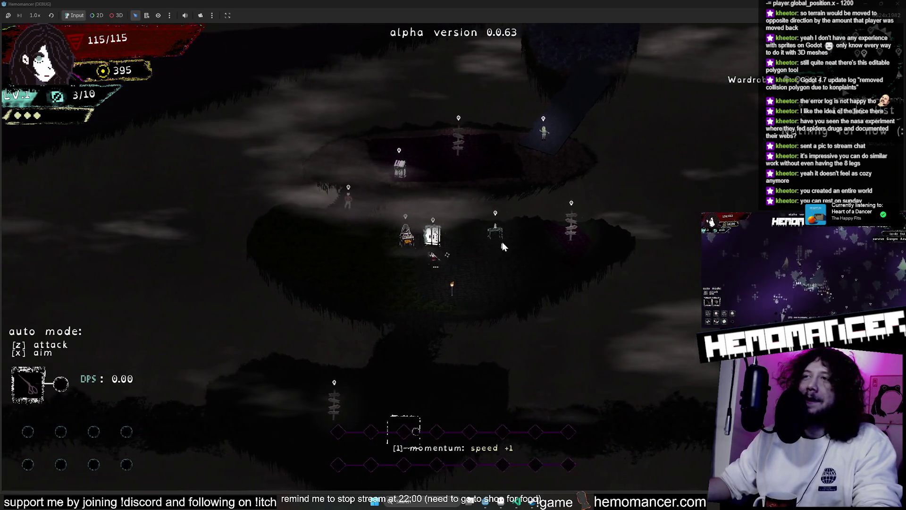
key("d")
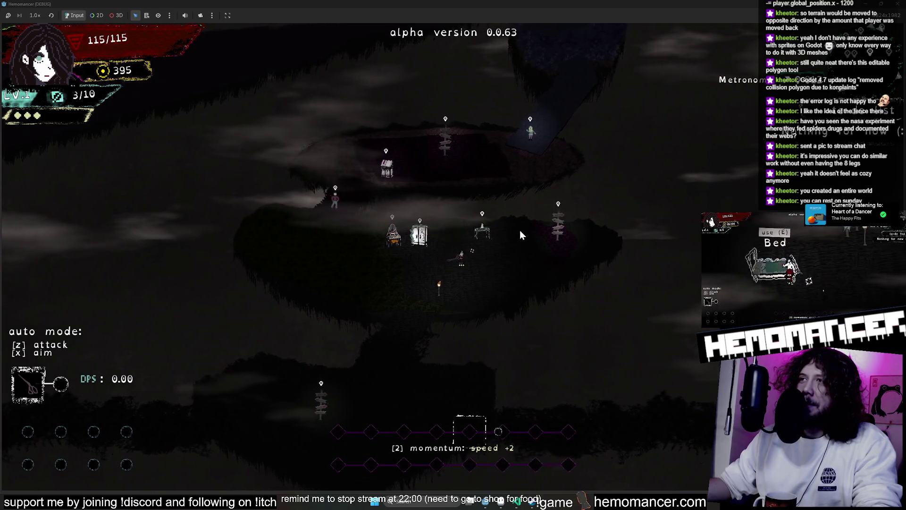
key("d")
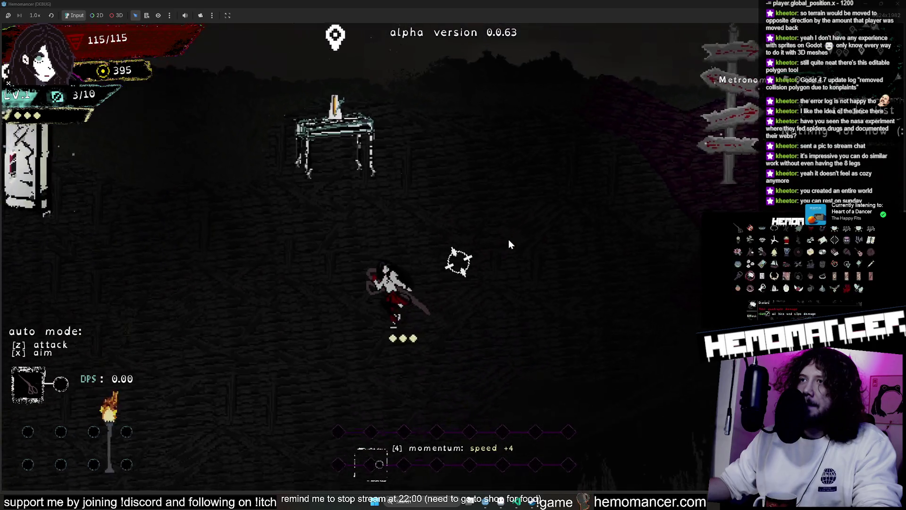
key("a")
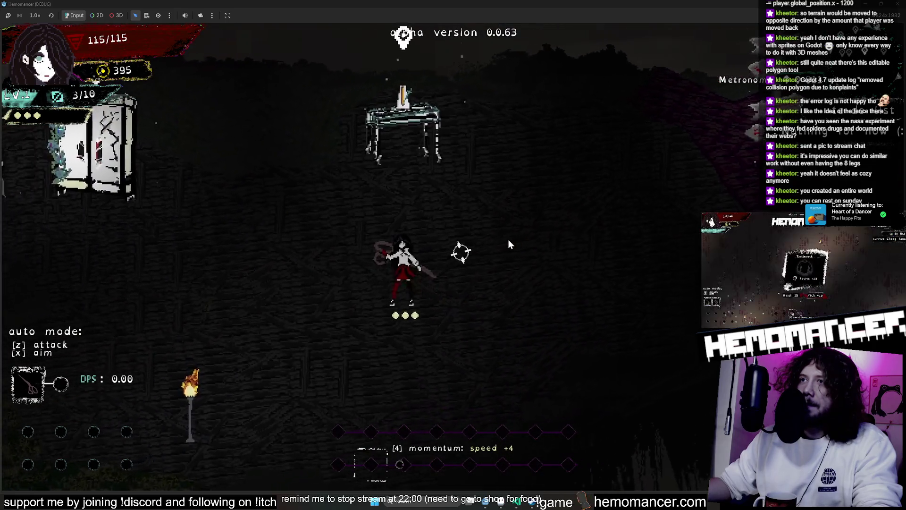
key("a")
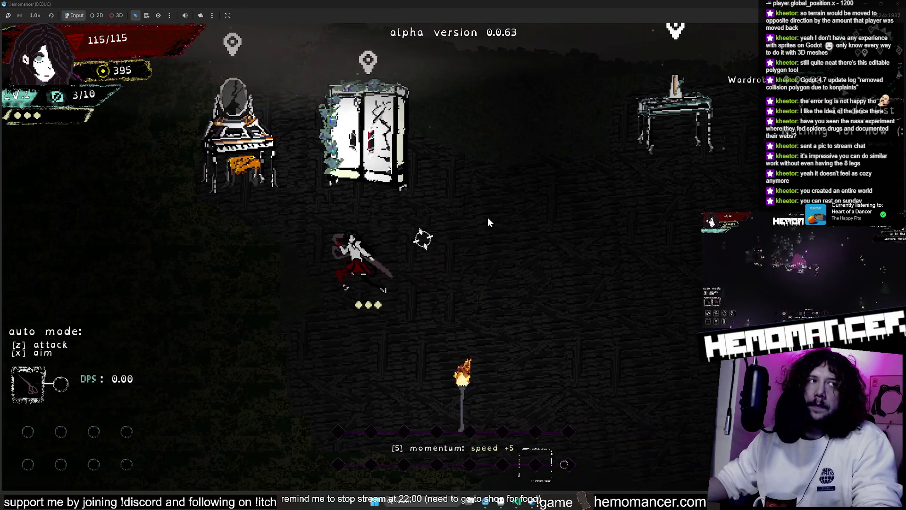
key("d")
key("d")
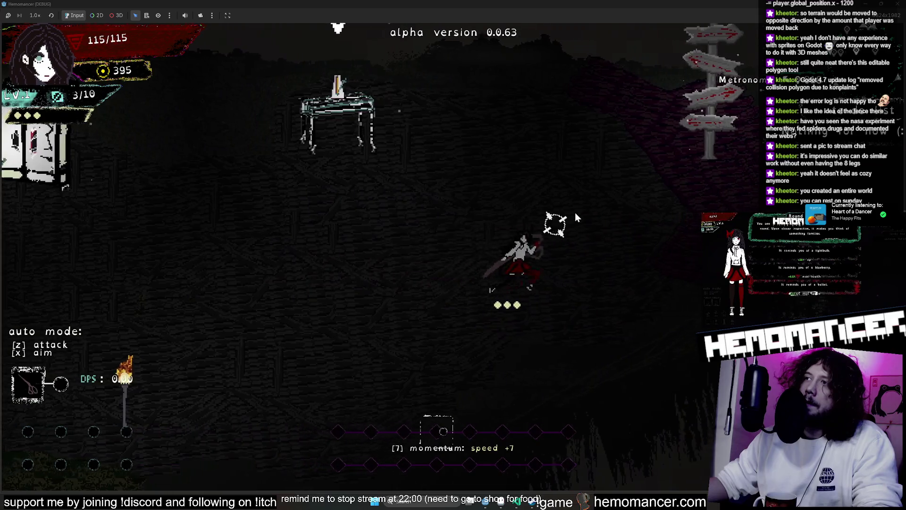
key("a")
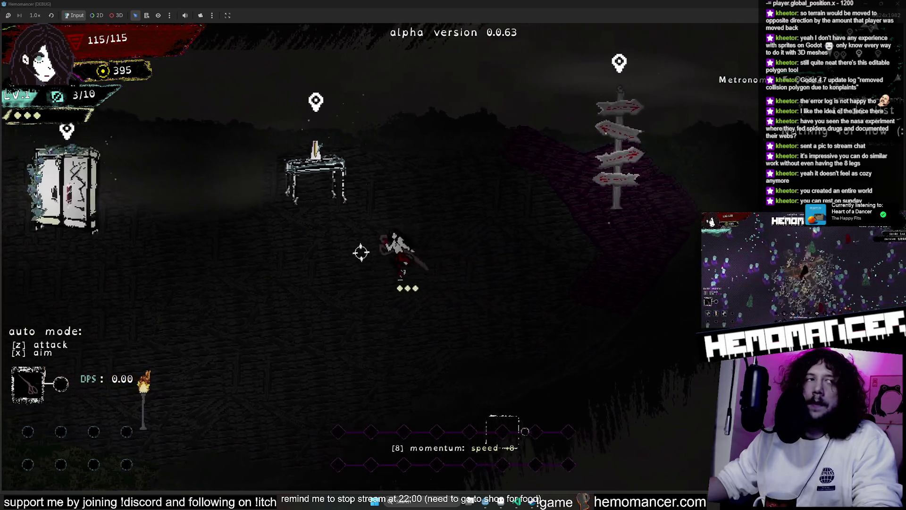
key("a")
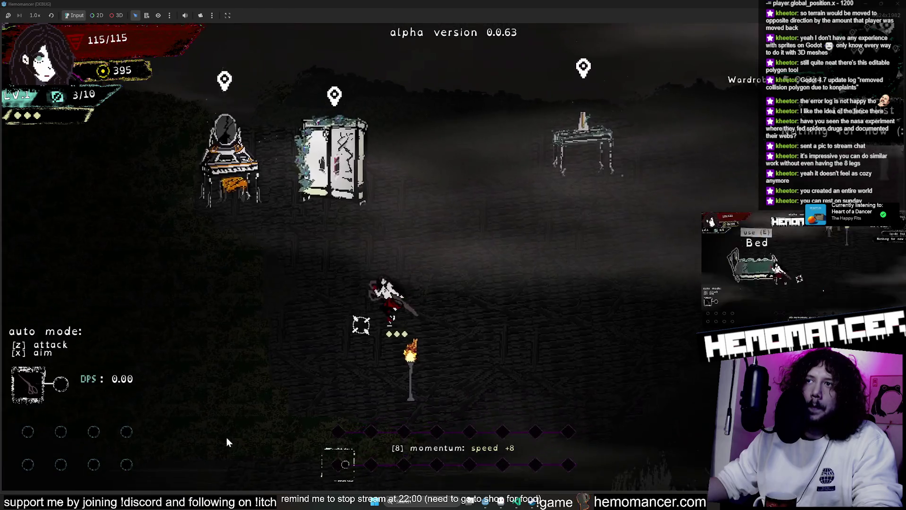
key("a")
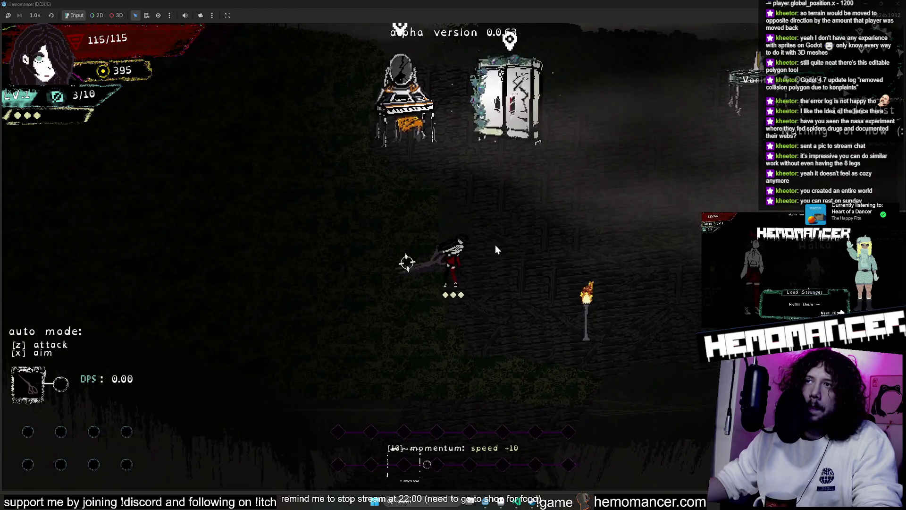
key("d")
key("w")
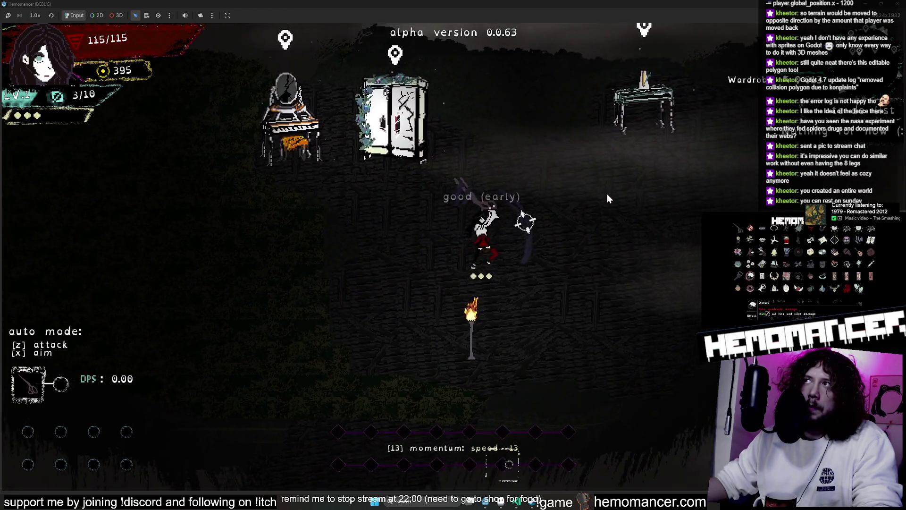
key("d")
key("w")
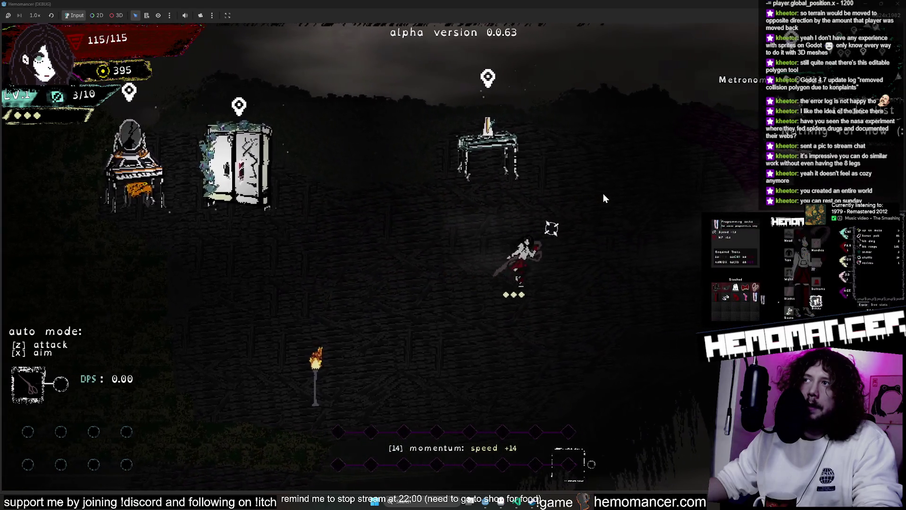
key("d")
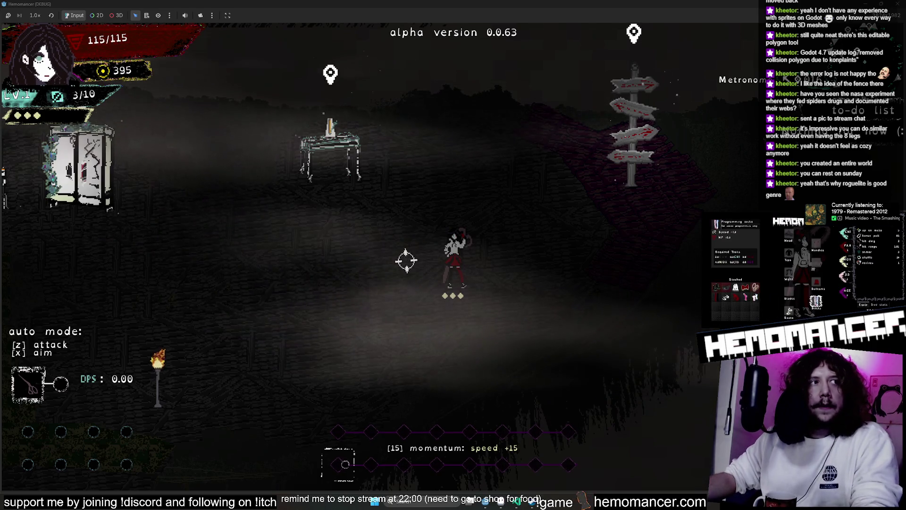
- Attack on the beat around the wardrobe and vanity, then switch to Discord's stream-chat
left_click(385, 173)
key("a")
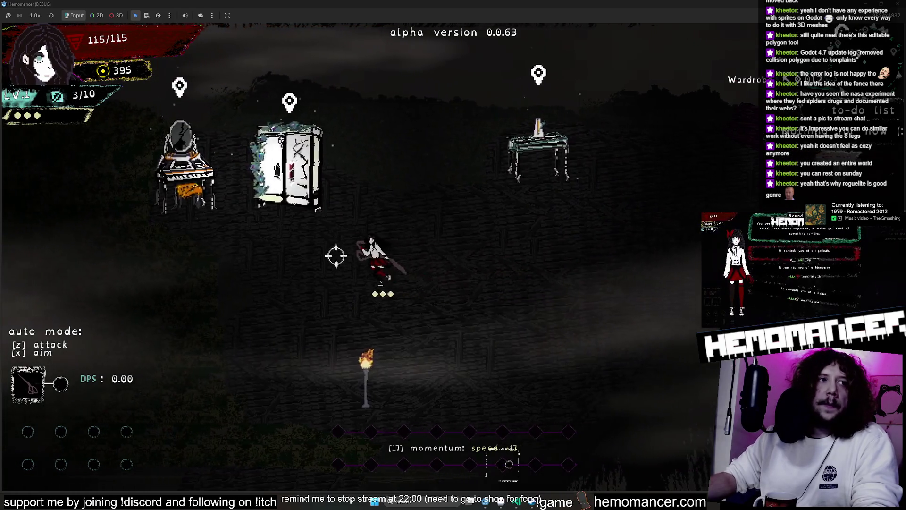
left_click(463, 317)
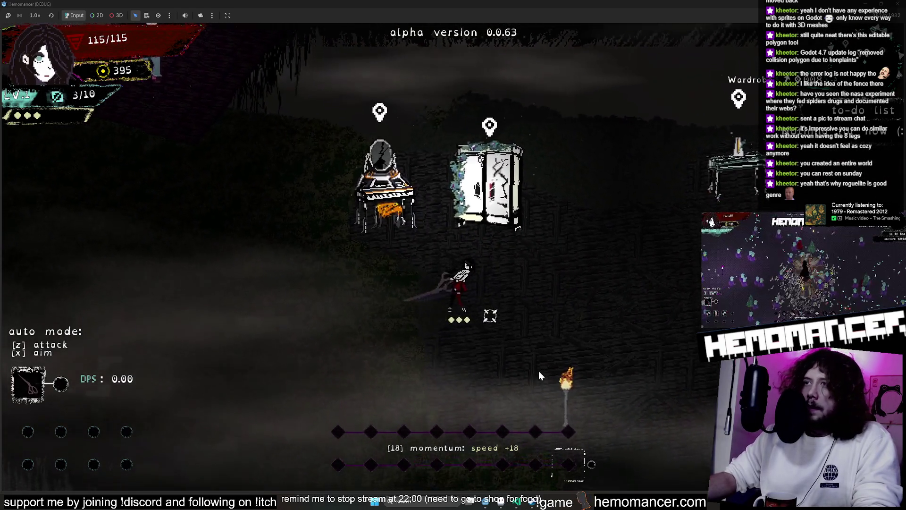
left_click(538, 370)
left_click(536, 369)
left_click(536, 366)
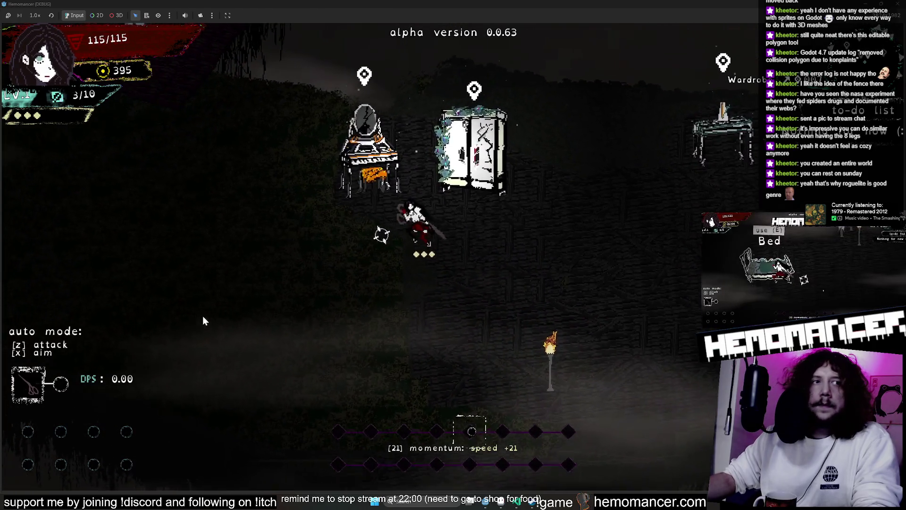
key("d")
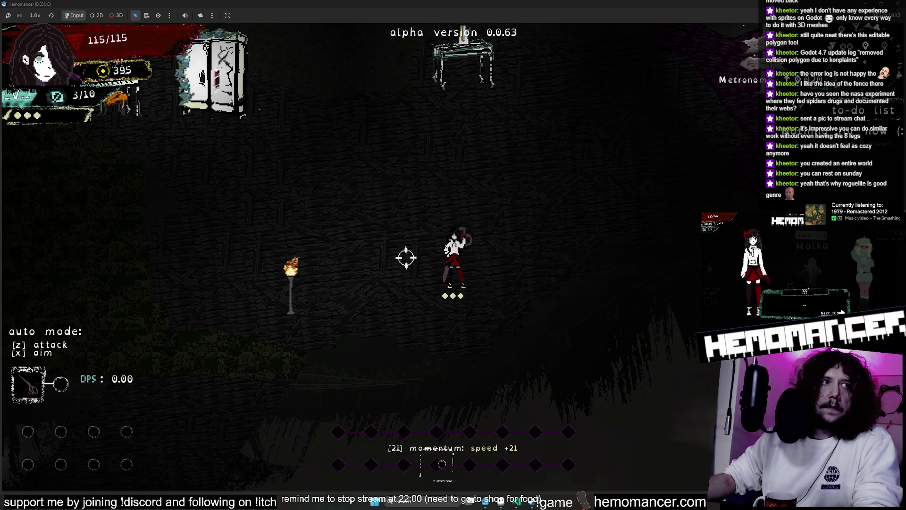
left_click(326, 209)
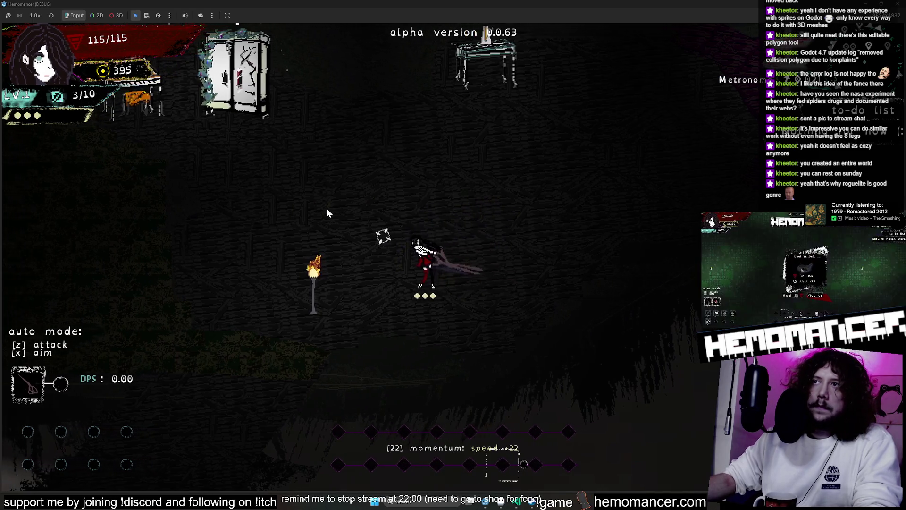
mouse_move(327, 210)
left_mouse_down()
mouse_move(307, 209)
mouse_move(292, 252)
left_mouse_up()
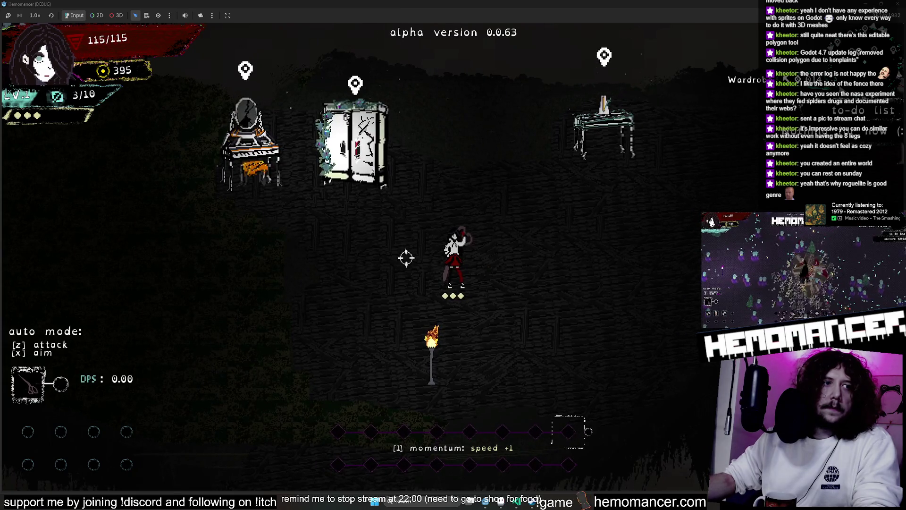
key("alt+Tab")
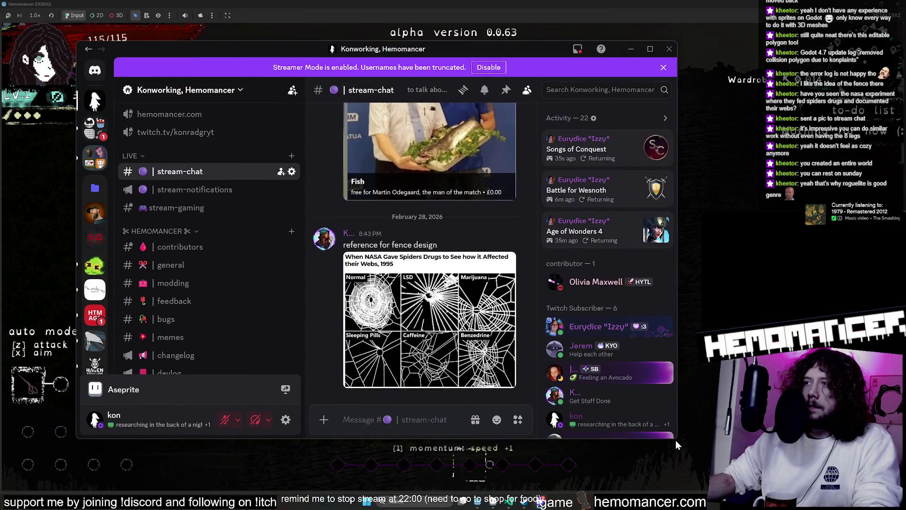
- Switch to the #meme channel and enlarge the chat window, shifting it left
left_click(675, 439)
key("alt+Tab")
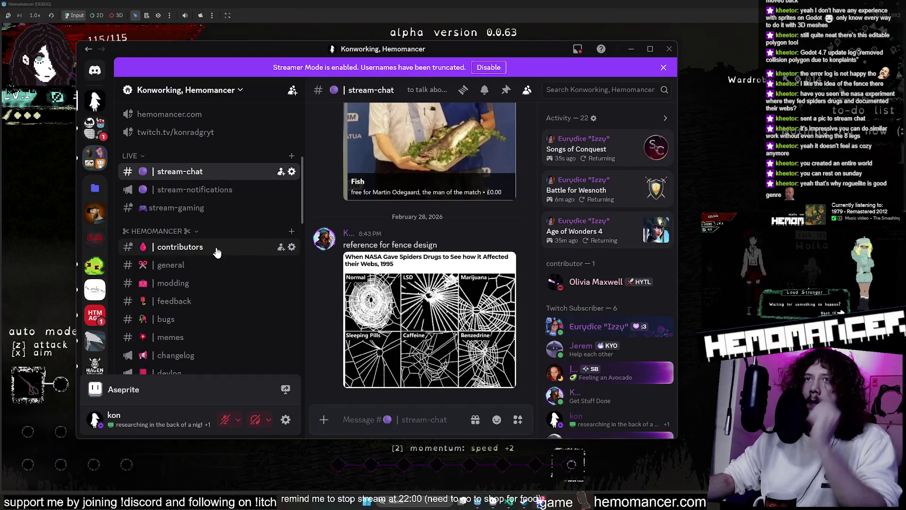
scroll(201, 227, "down", 3)
scroll(198, 230, "down", 3)
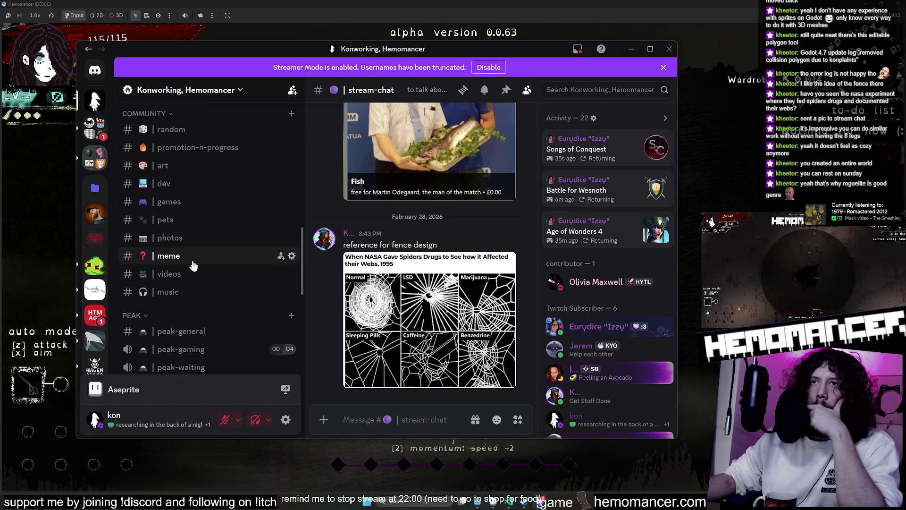
left_click(195, 258)
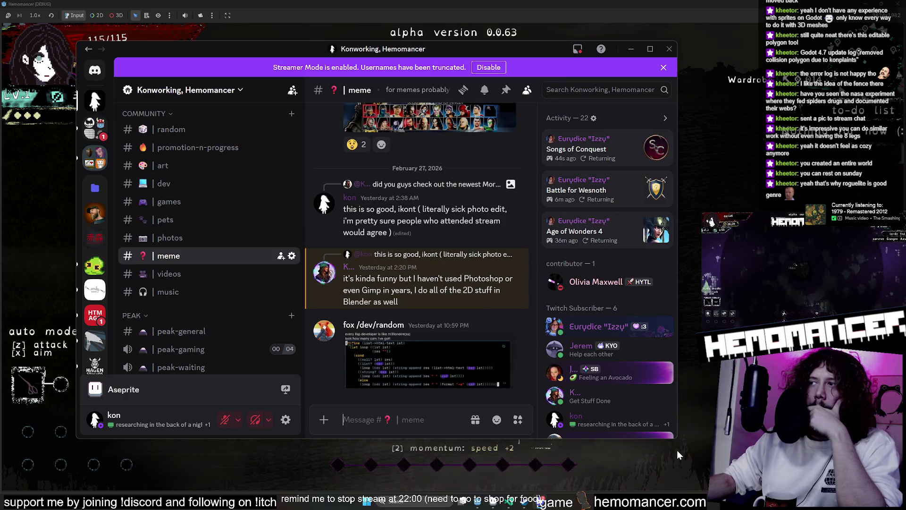
left_click_drag(678, 438, 808, 460)
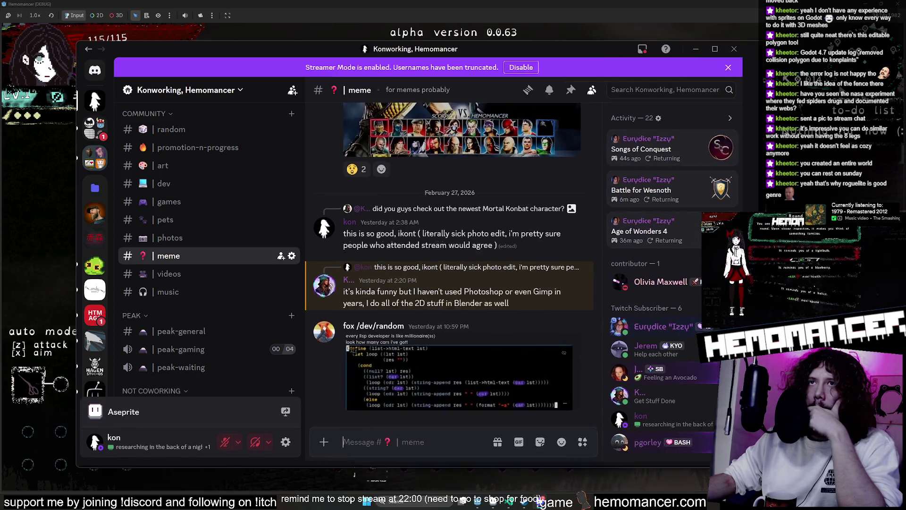
left_click_drag(415, 52, 304, 61)
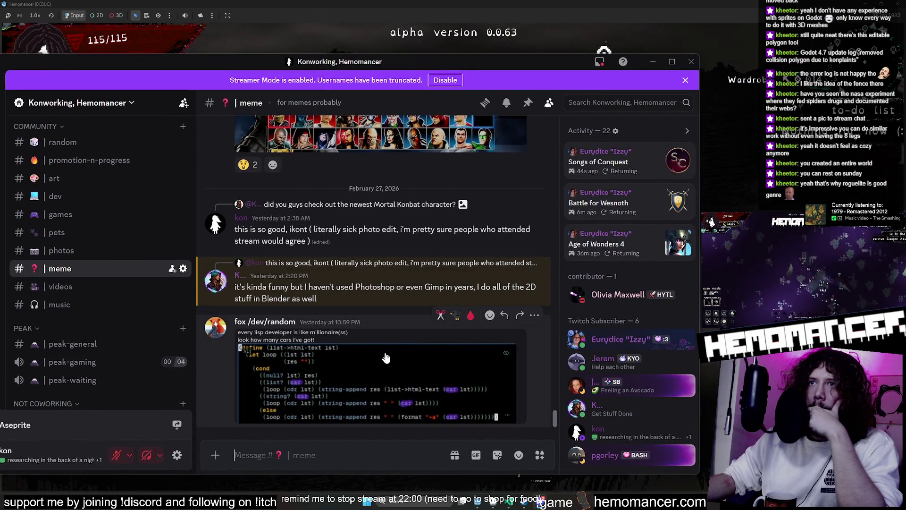
- View the Lisp code screenshot full size, zoom in and out, then close it
left_click(364, 374)
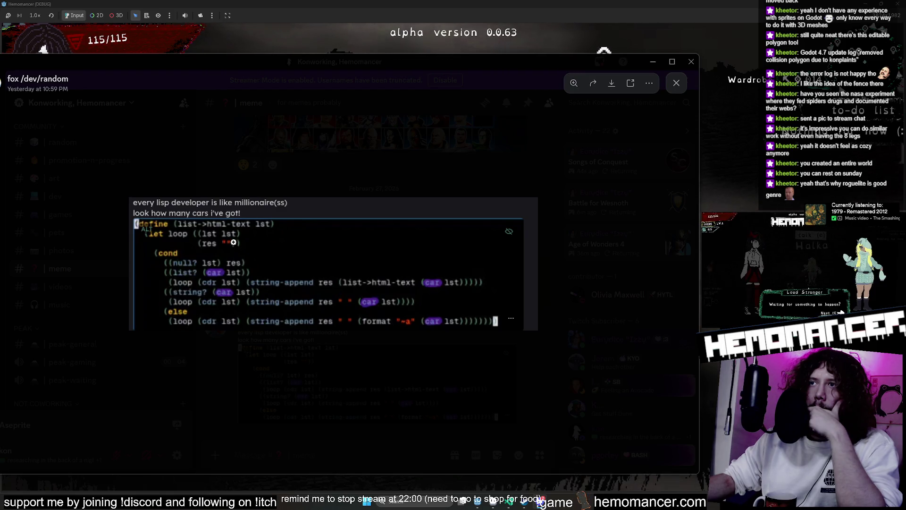
left_click(233, 242)
left_click(159, 220)
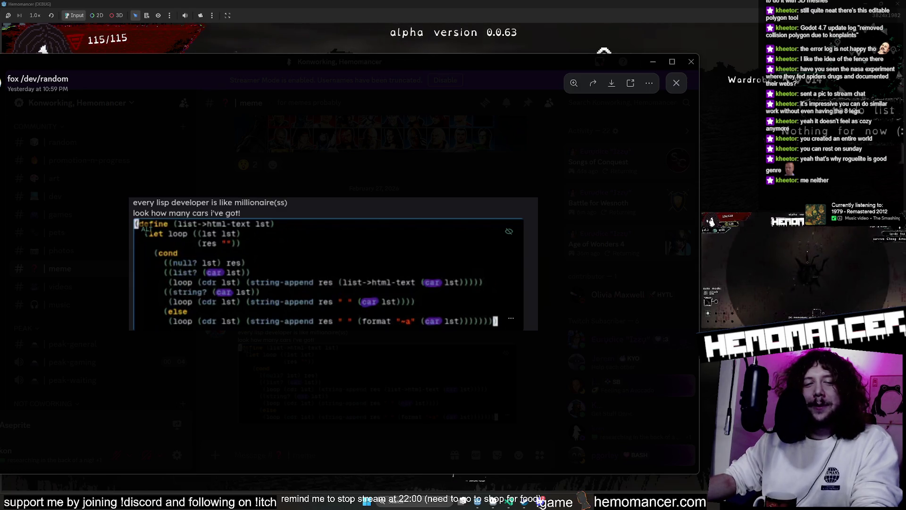
left_click(469, 166)
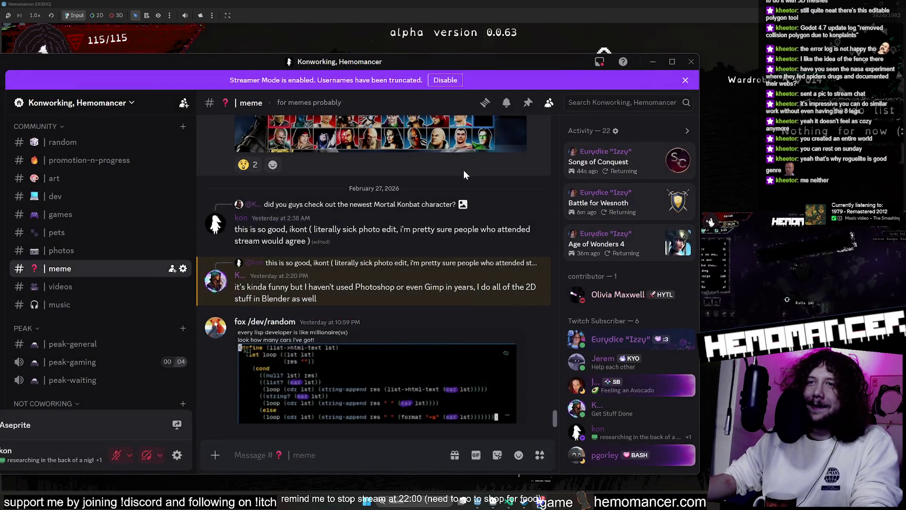
scroll(419, 250, "up", 3)
scroll(419, 250, "up", 3)
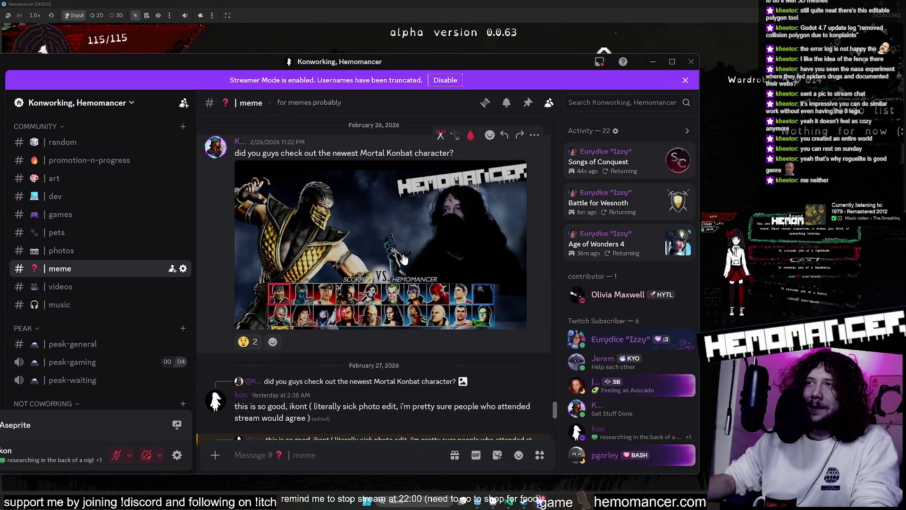
- View the Mortal Kombat-style Hemomancer image full size, then close it
left_click(403, 258)
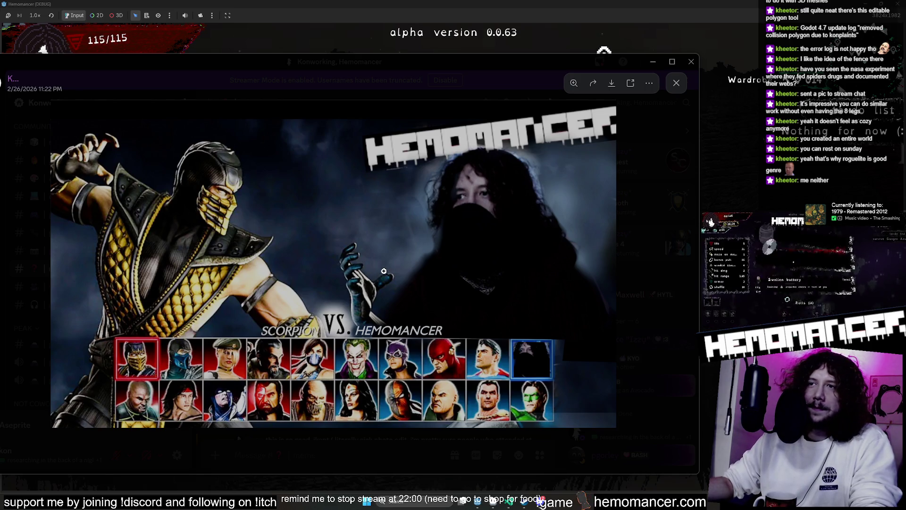
left_click(463, 78)
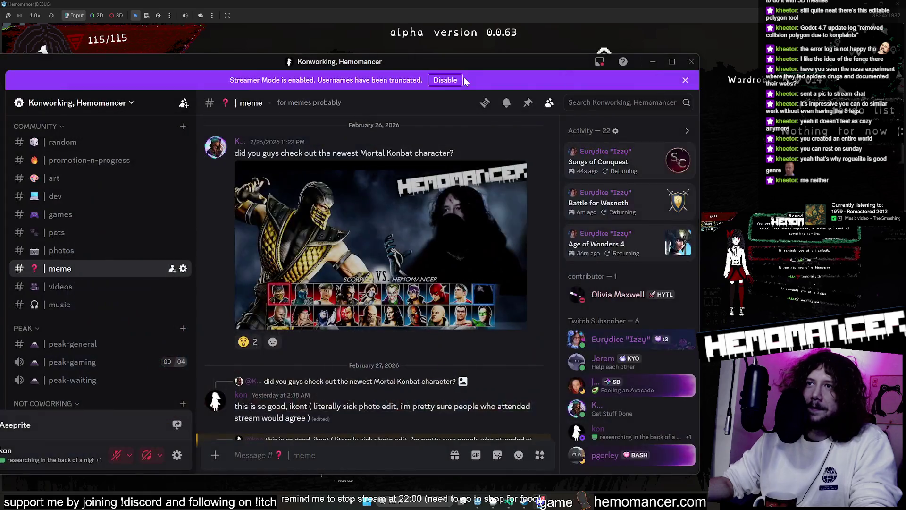
scroll(426, 299, "up", 5)
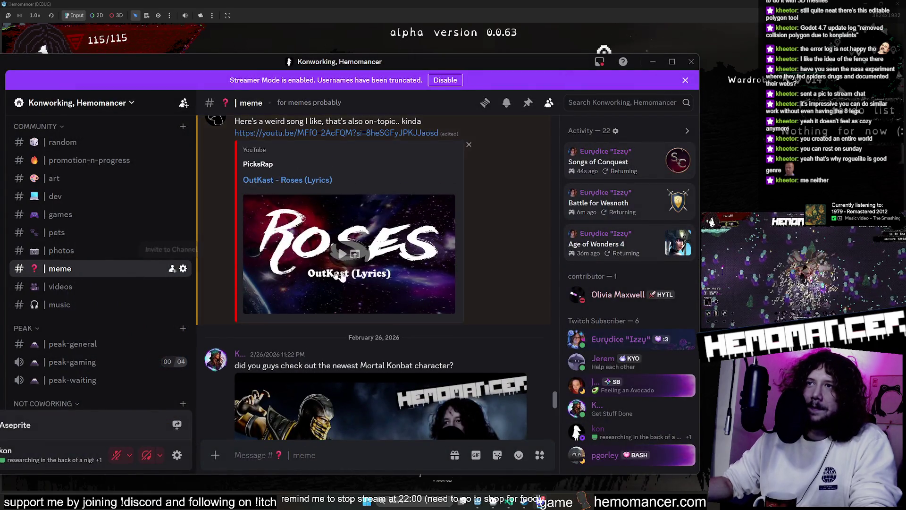
scroll(339, 276, "up", 3)
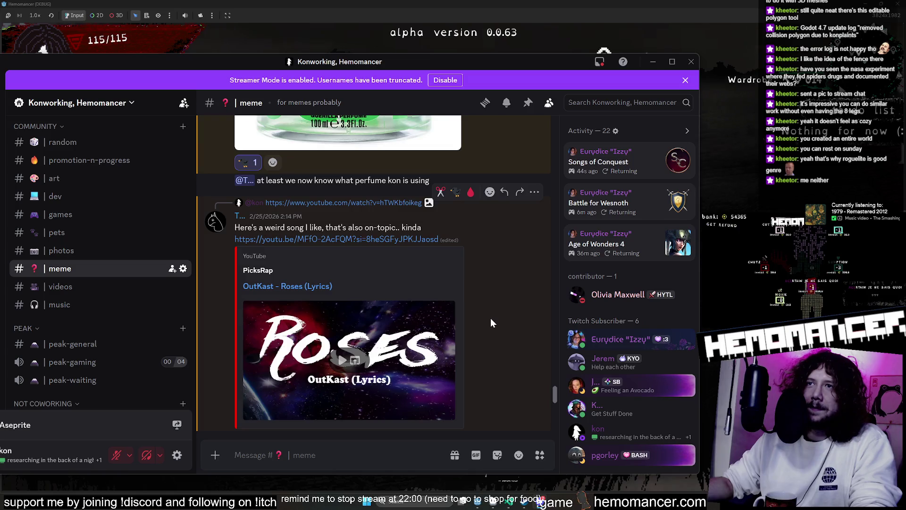
scroll(491, 318, "up", 5)
- Look at the chair assembly photo in #photos full size, then go to #pets
left_click(69, 255)
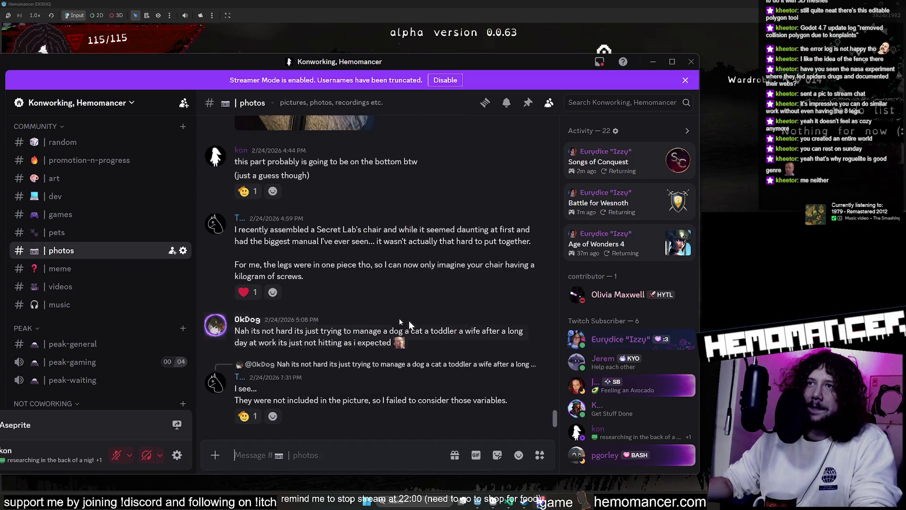
scroll(411, 323, "up", 5)
scroll(410, 323, "up", 3)
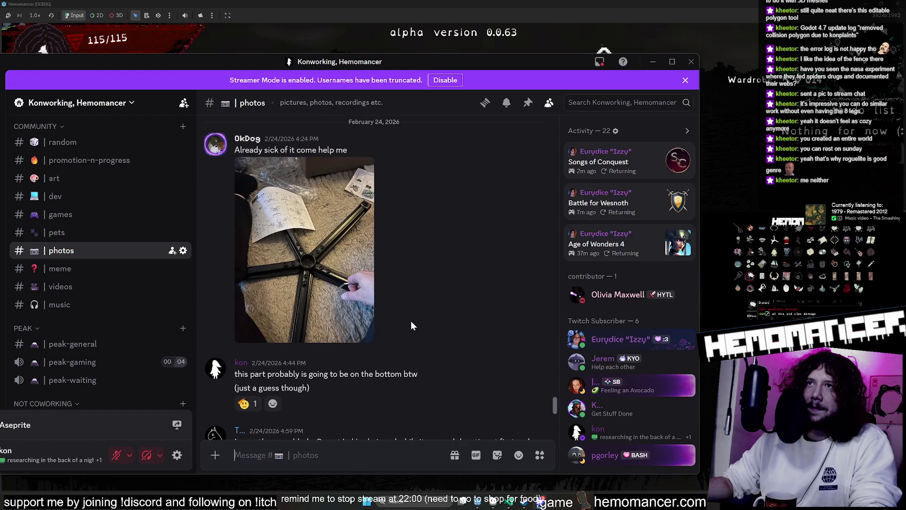
left_click(330, 259)
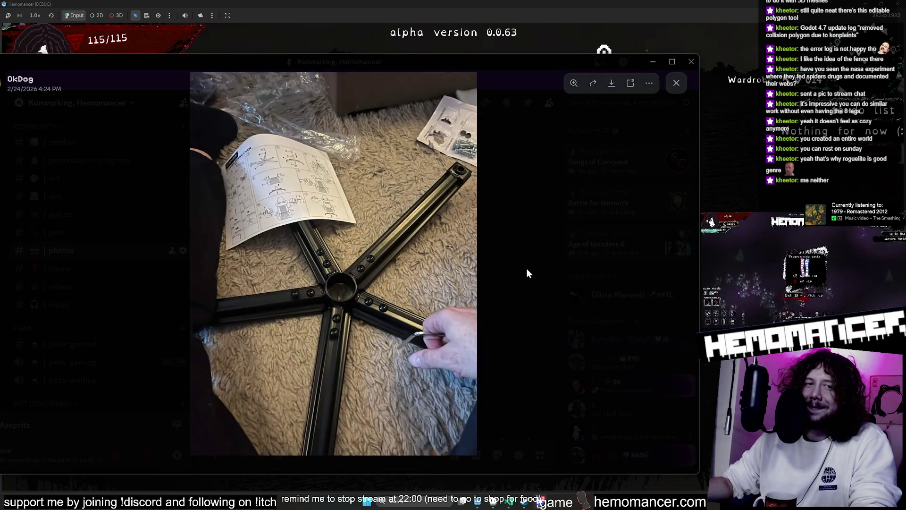
left_click(528, 273)
left_click(70, 233)
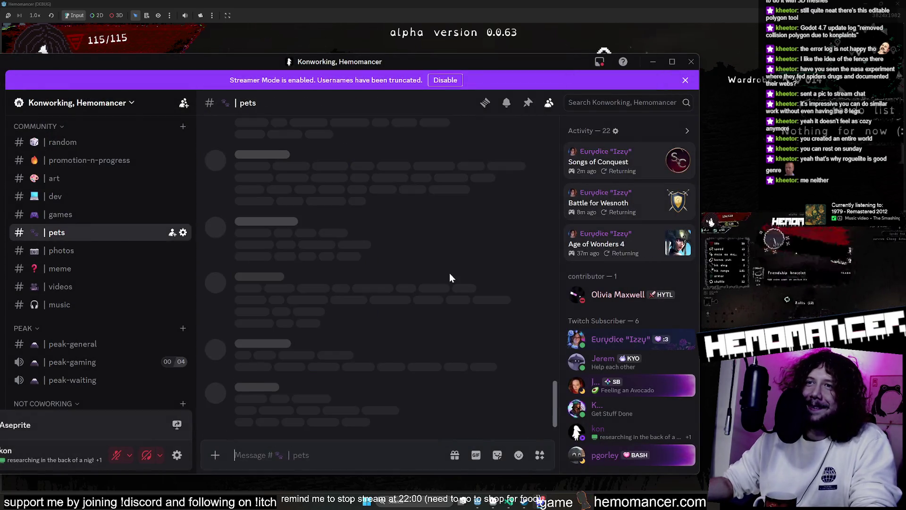
- View the dog and cat photo full size, zooming on each animal, then close it
left_click(303, 199)
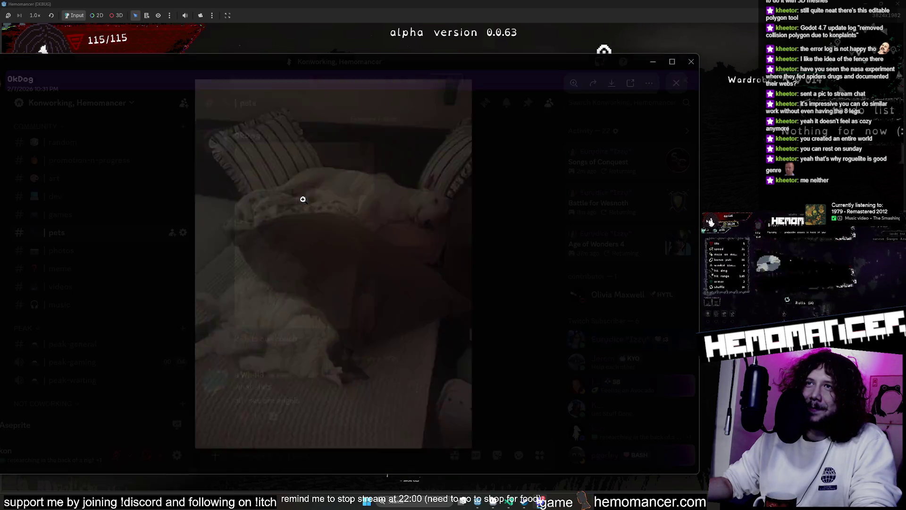
left_click(565, 242)
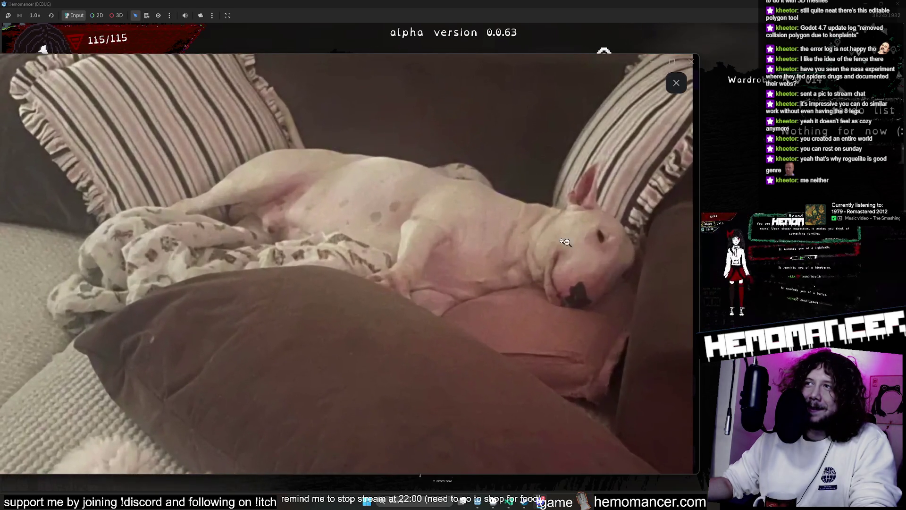
left_click(590, 249)
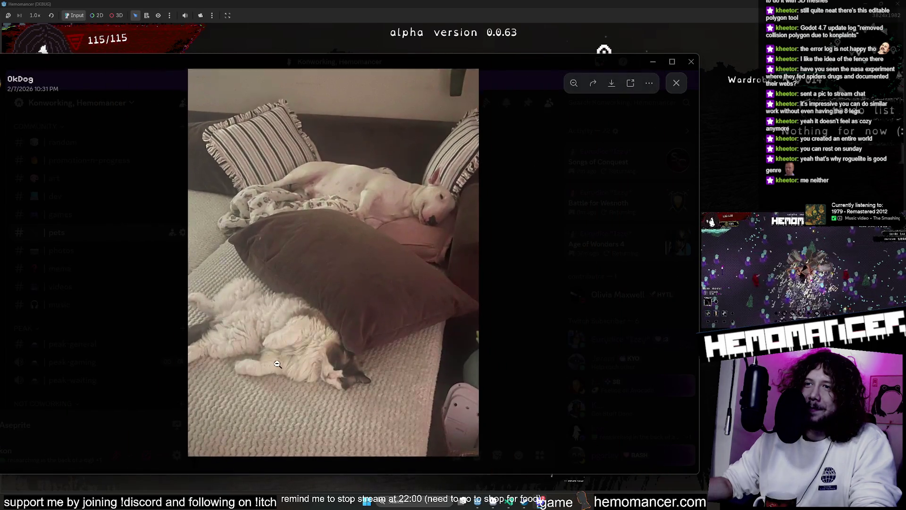
left_click(277, 364)
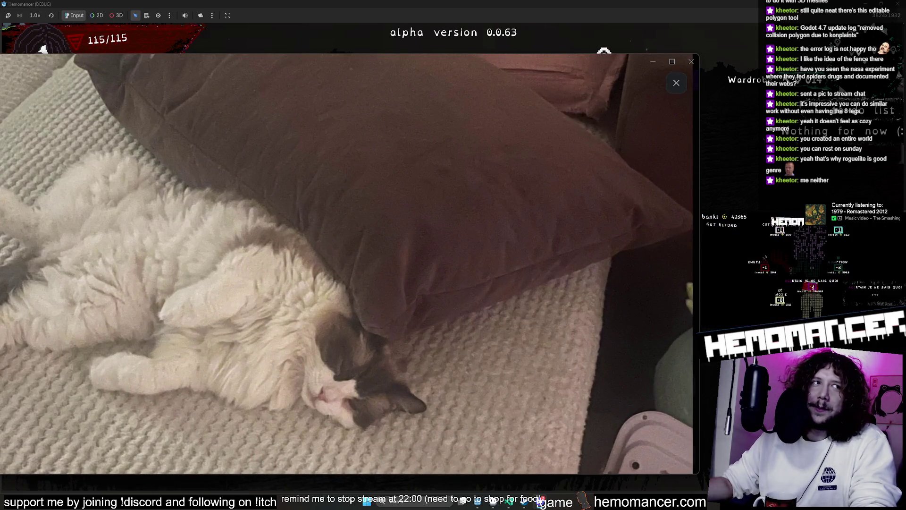
left_click(300, 319)
left_click(545, 309)
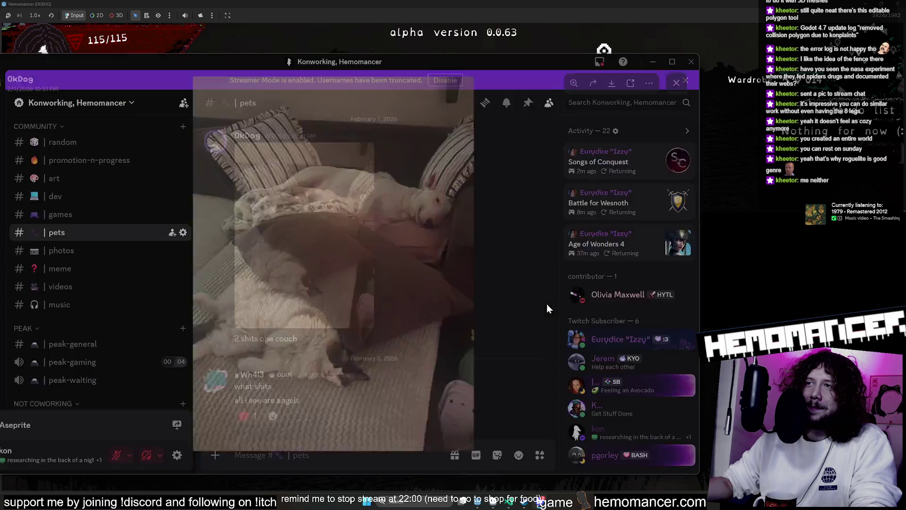
- Go to the dev channel and select the shared YouTube devlog link
left_click(95, 217)
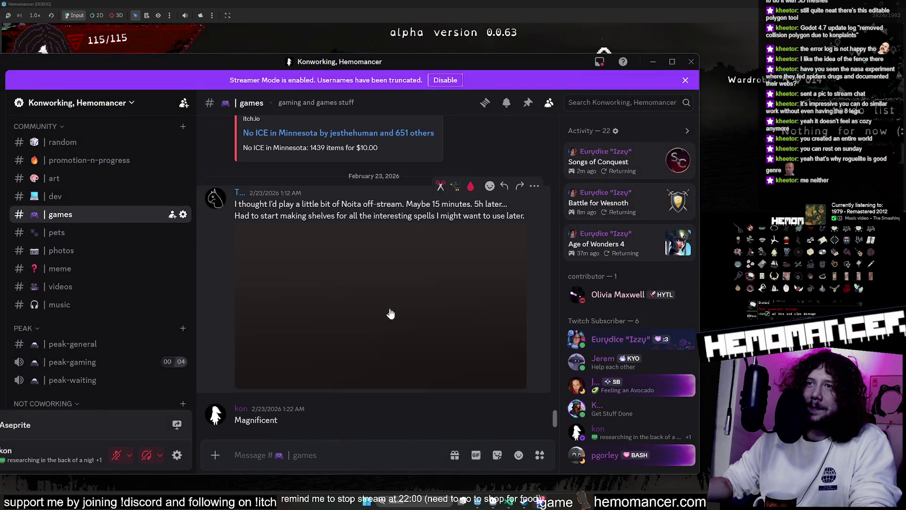
scroll(370, 318, "up", 2)
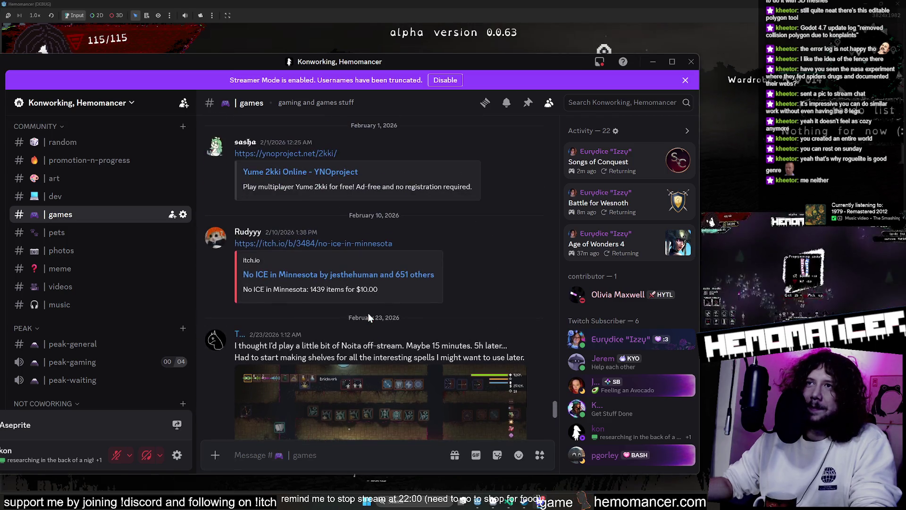
left_click(55, 196)
scroll(423, 316, "up", 3)
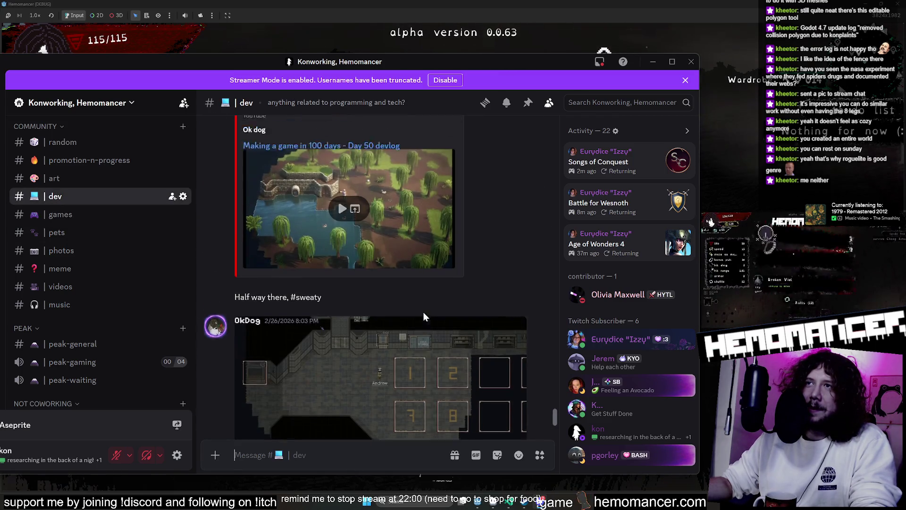
scroll(423, 162, "down", 3)
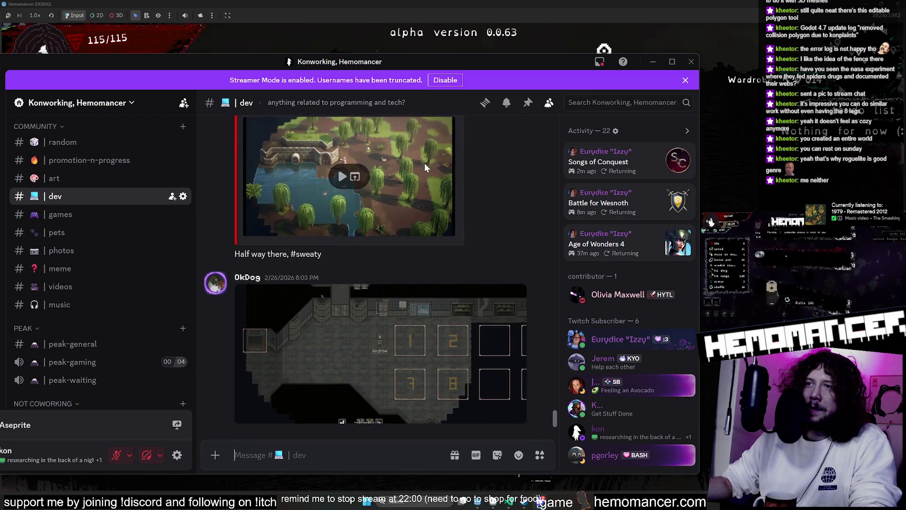
scroll(423, 168, "up", 3)
triple_click(239, 167)
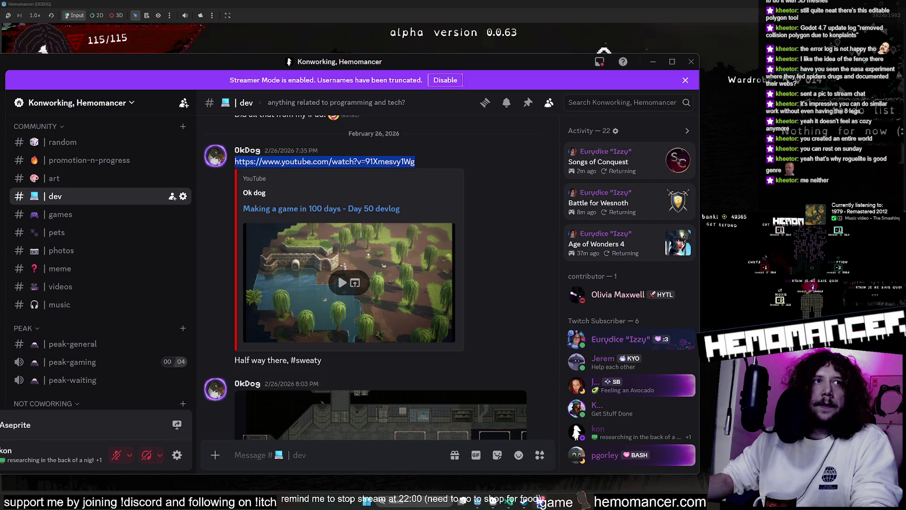
- Switch to the running game and toggle its inventory and equipment screen
key("alt+Tab")
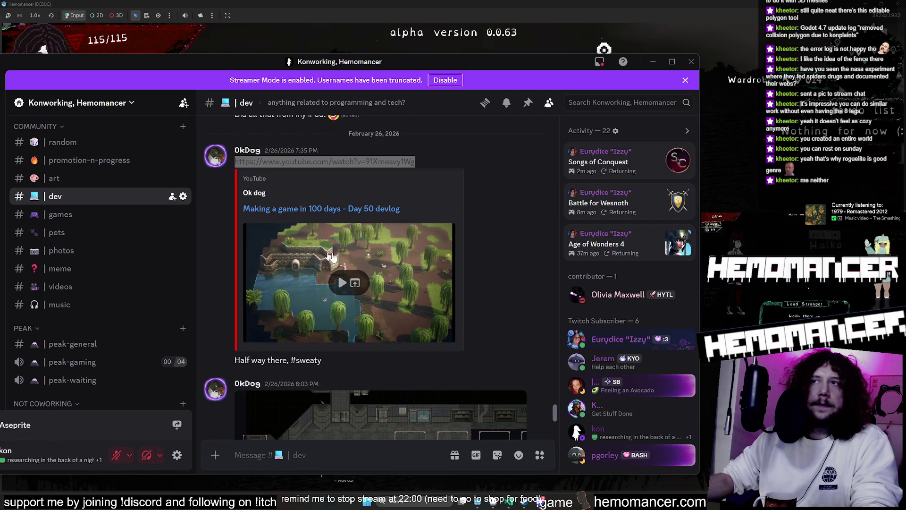
key("alt+Tab")
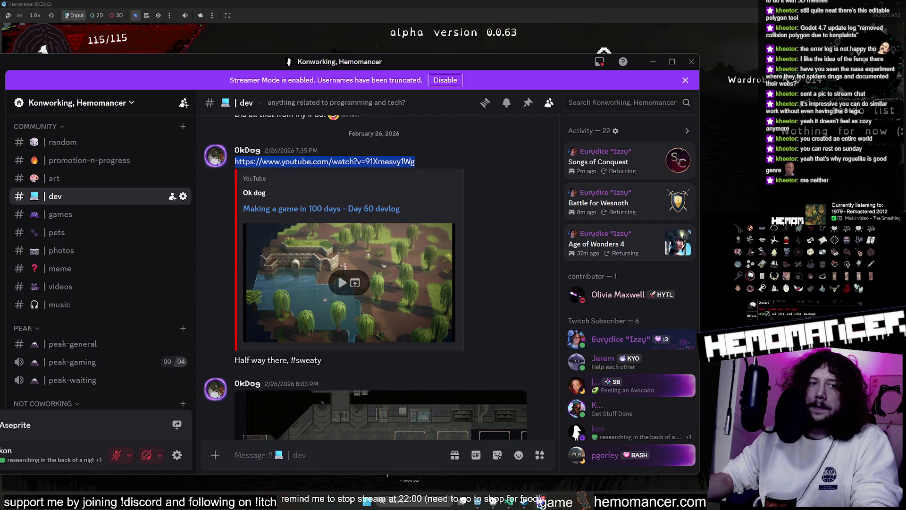
key("alt+Tab")
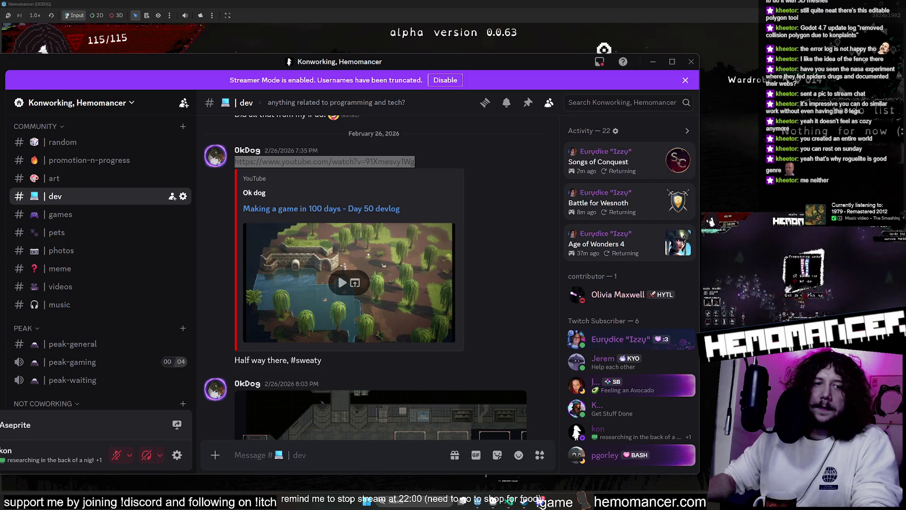
key("i")
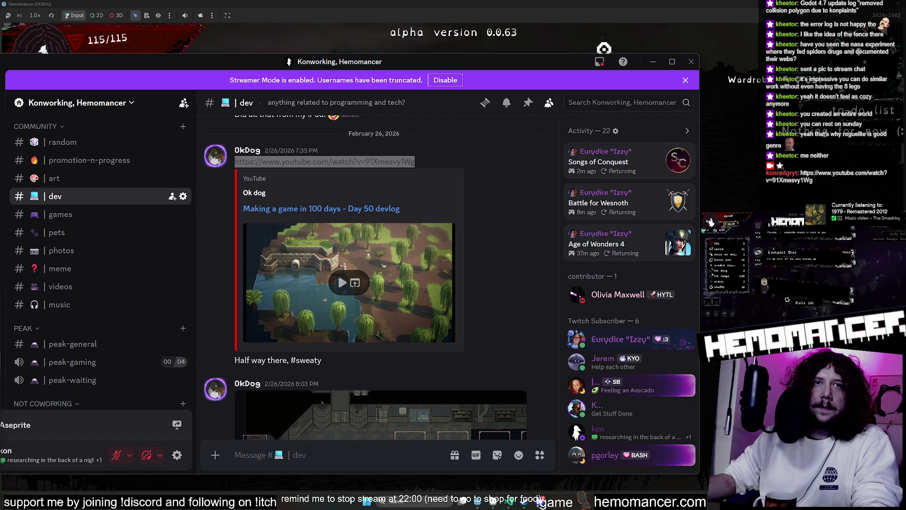
key("i")
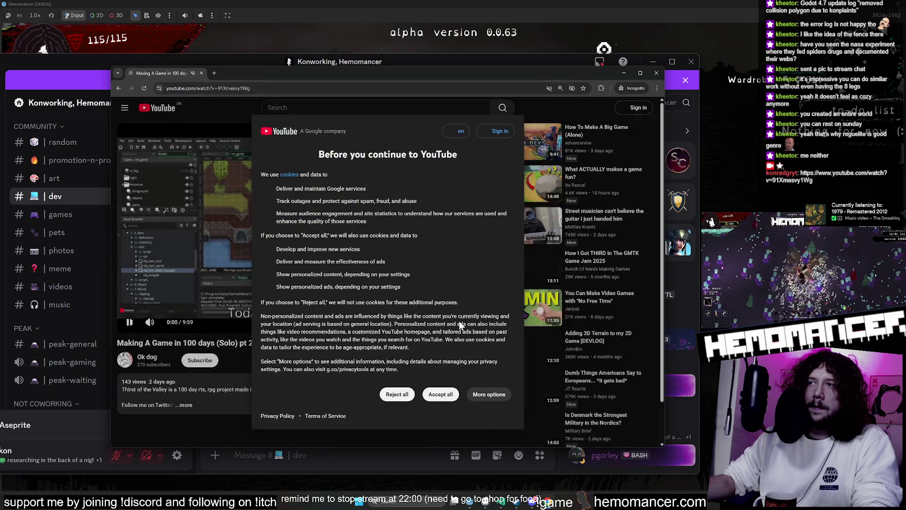
- Reject the cookies, put the video in theater mode, pause it and unmute the site
left_click(397, 394)
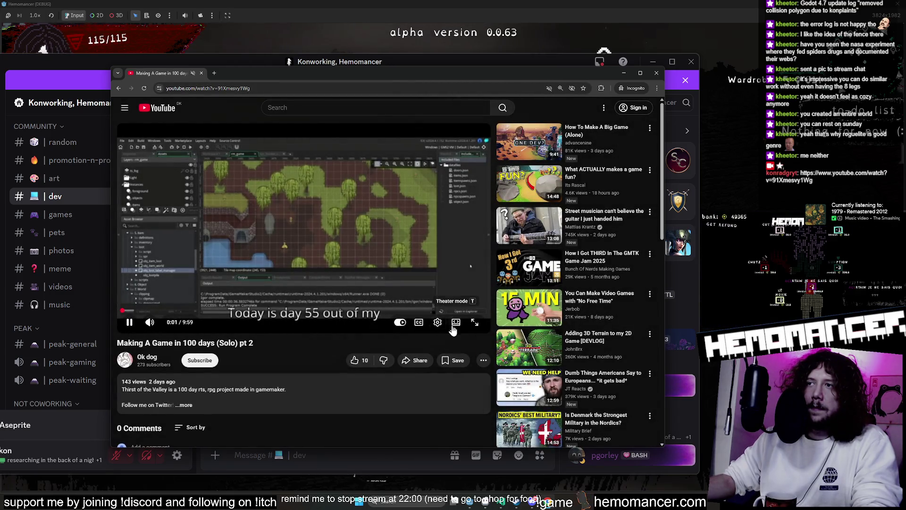
left_click(454, 325)
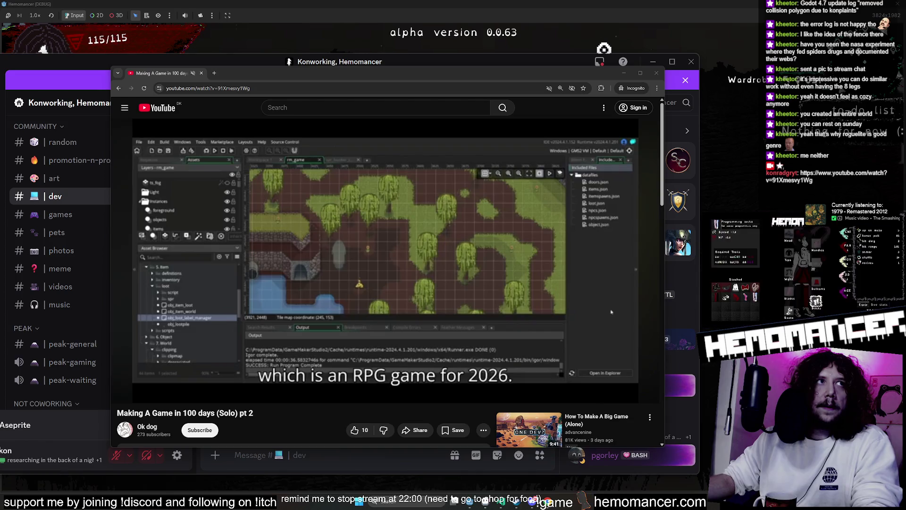
left_click(353, 250)
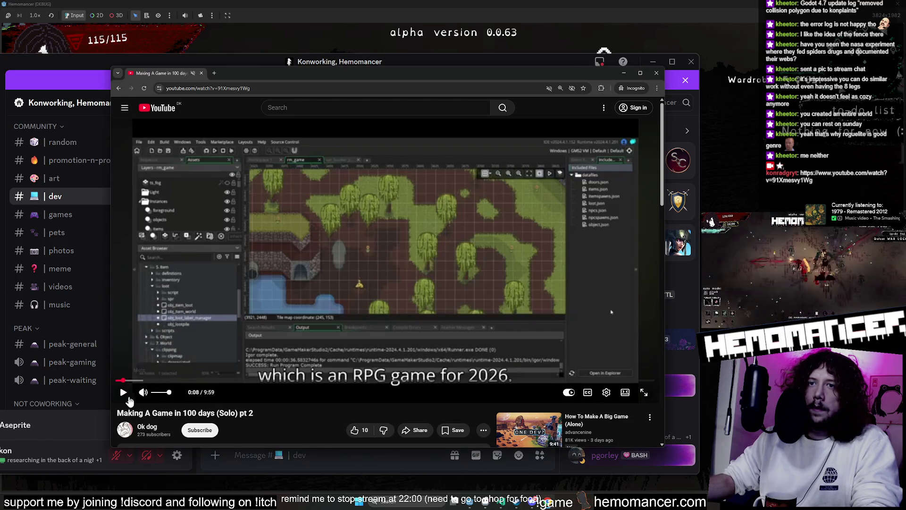
right_click(182, 74)
left_click(231, 156)
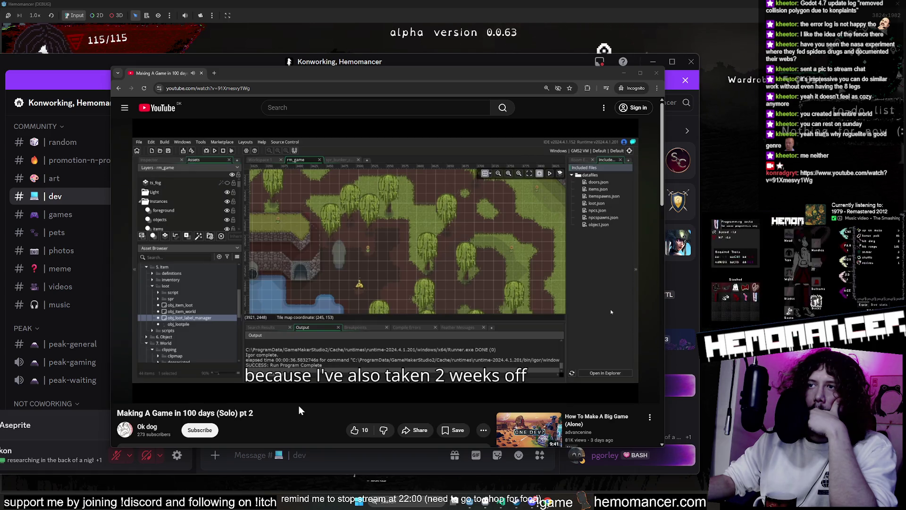
- Enlarge the browser window up-left and down-right around the devlog video
mouse_move(609, 402)
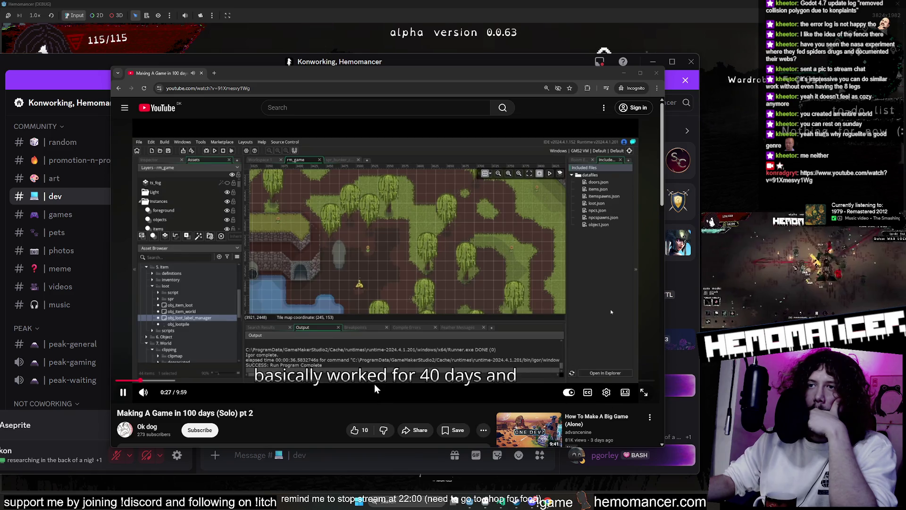
left_click(305, 427)
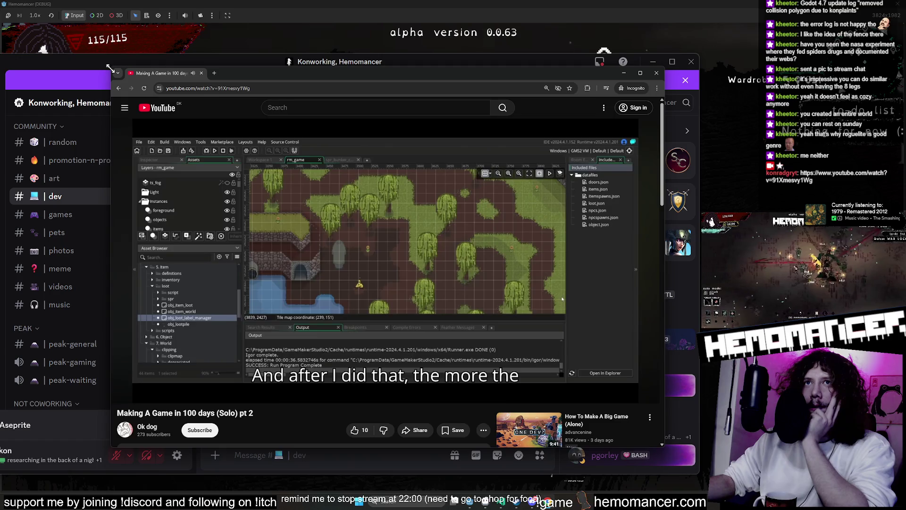
left_click_drag(109, 68, 26, 31)
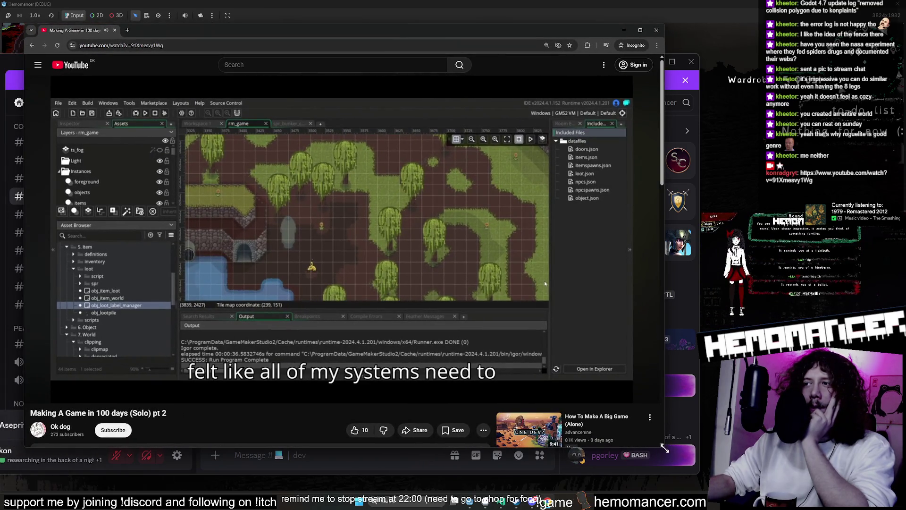
left_click_drag(664, 449, 734, 474)
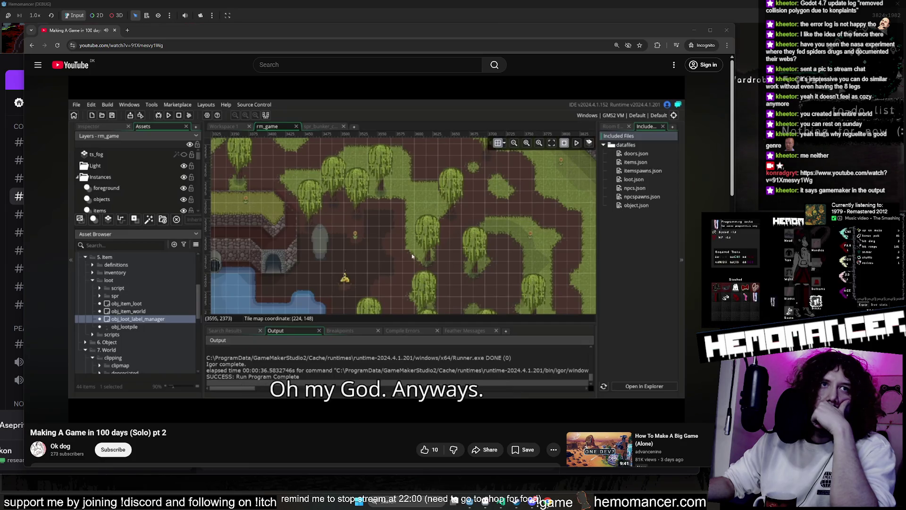
- Pause and resume the devlog, seek forward and back 10 s, then select the link in Discord
mouse_move(266, 383)
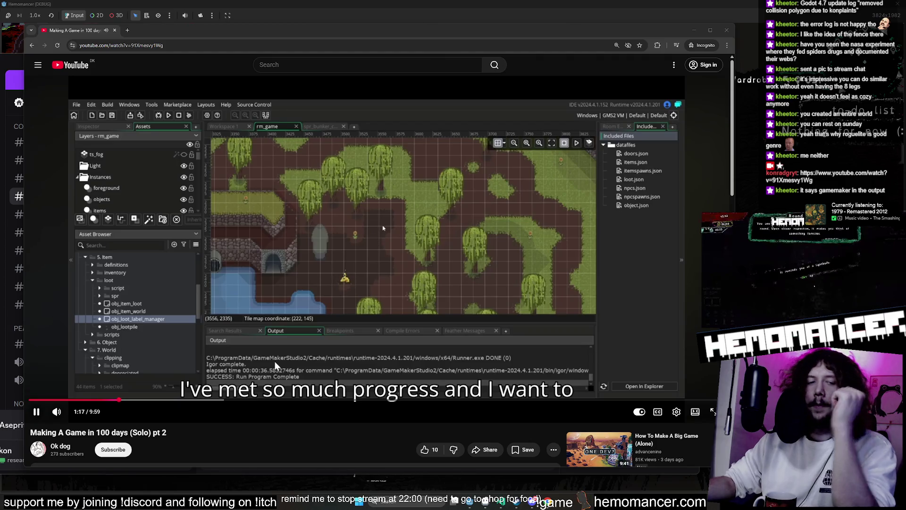
left_click(241, 252)
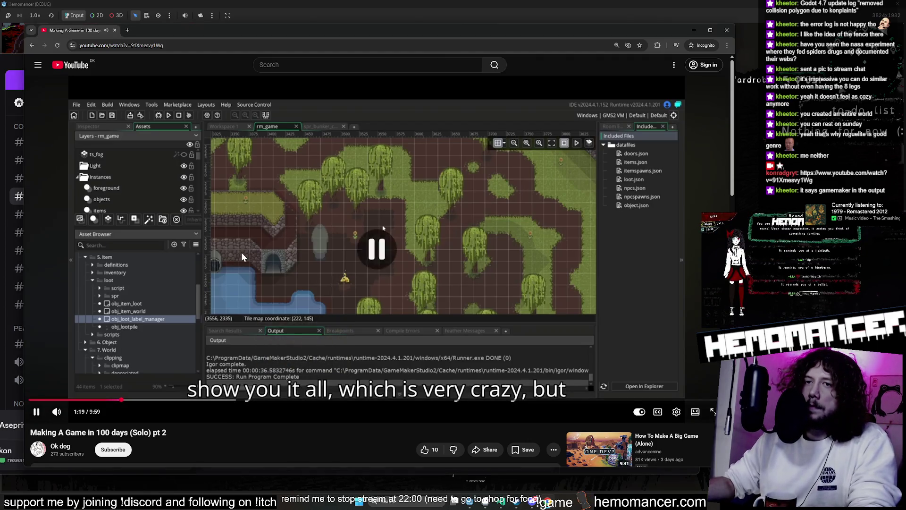
left_click(242, 251)
key("Right")
key("Right")
key("Right")
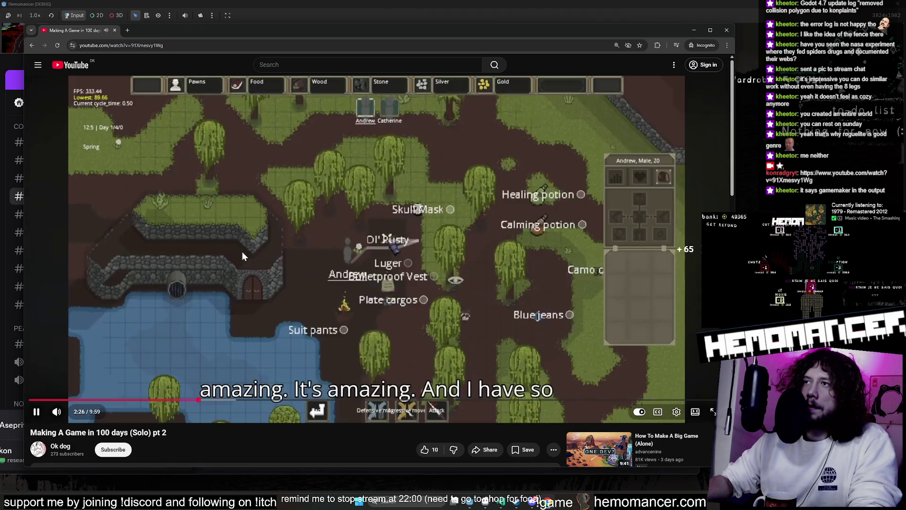
key("Left")
key("Left")
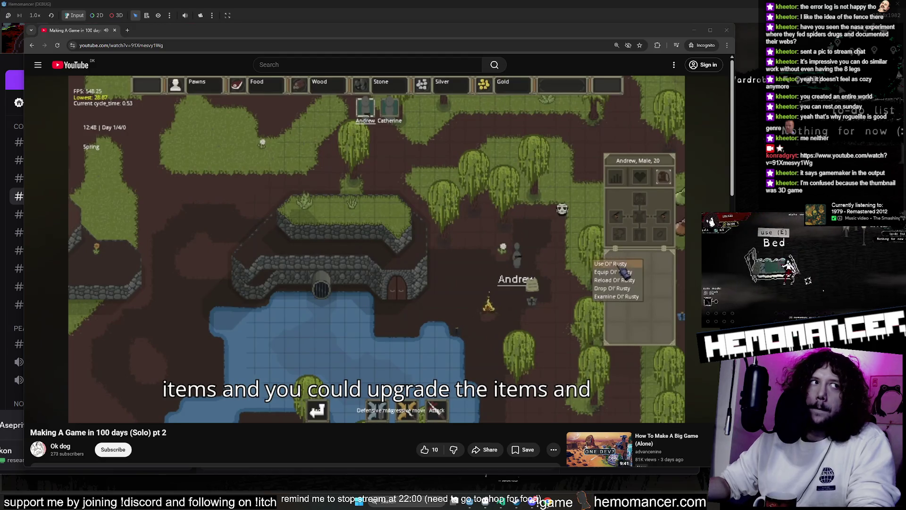
key("alt+Tab")
left_click_drag(235, 161, 415, 161)
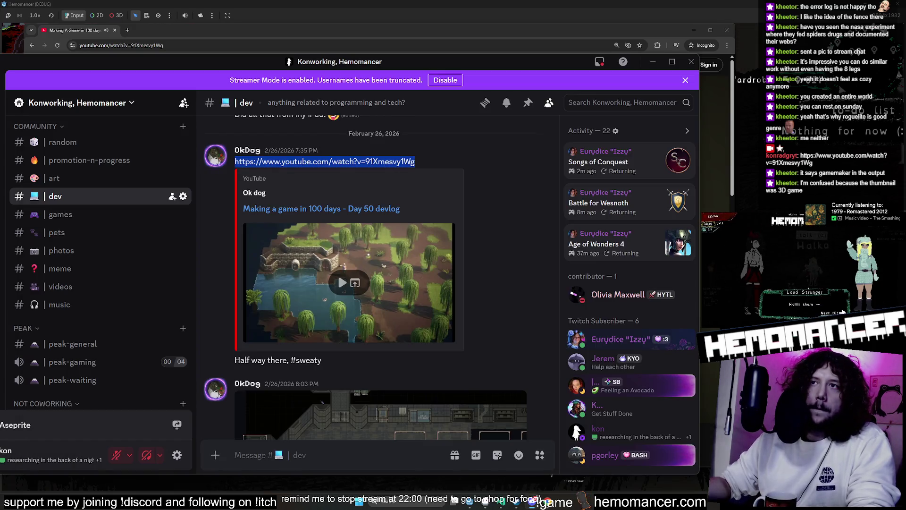
- Minimise Discord and pause the devlog at 3:47 on its inventory footage
key("alt+Tab")
key("alt+Tab")
key("alt+Tab")
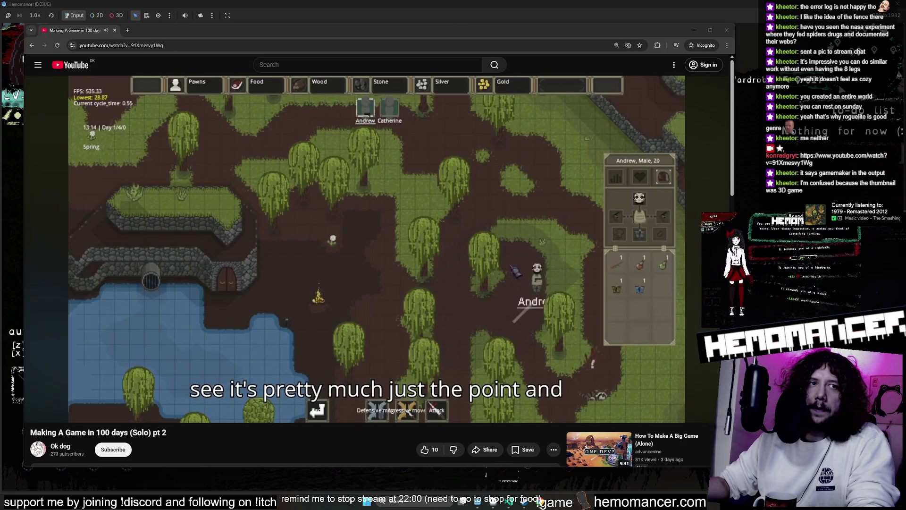
key("alt+Tab")
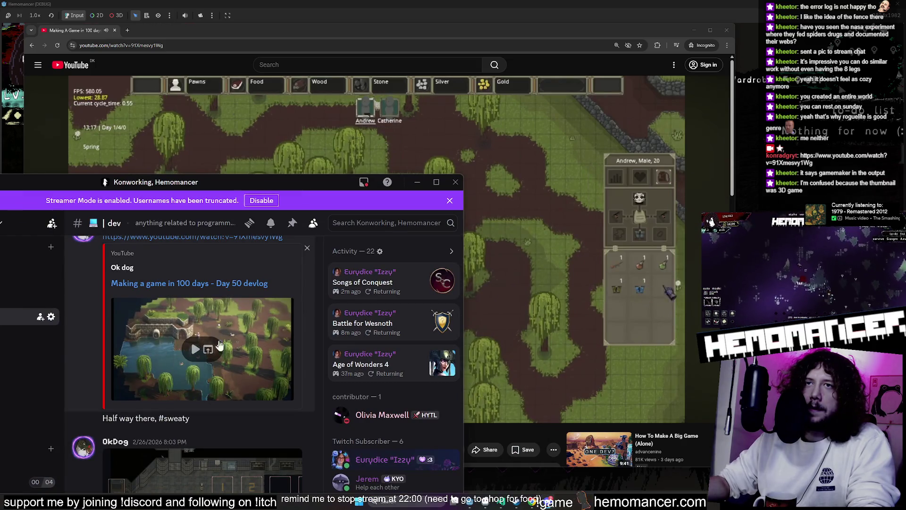
left_click(418, 182)
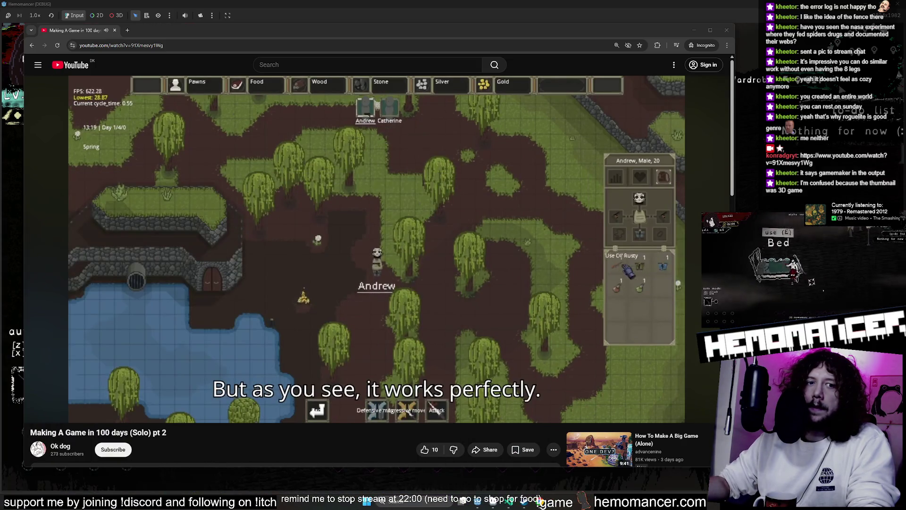
left_click(472, 231)
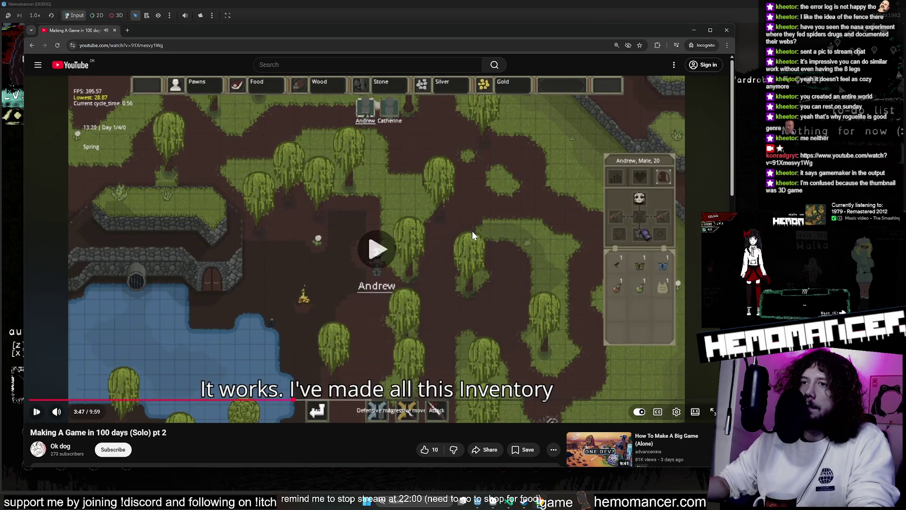
- Skim the devlog to 4:47 and near 9:02, then close the browser and pause the game
left_click(471, 231)
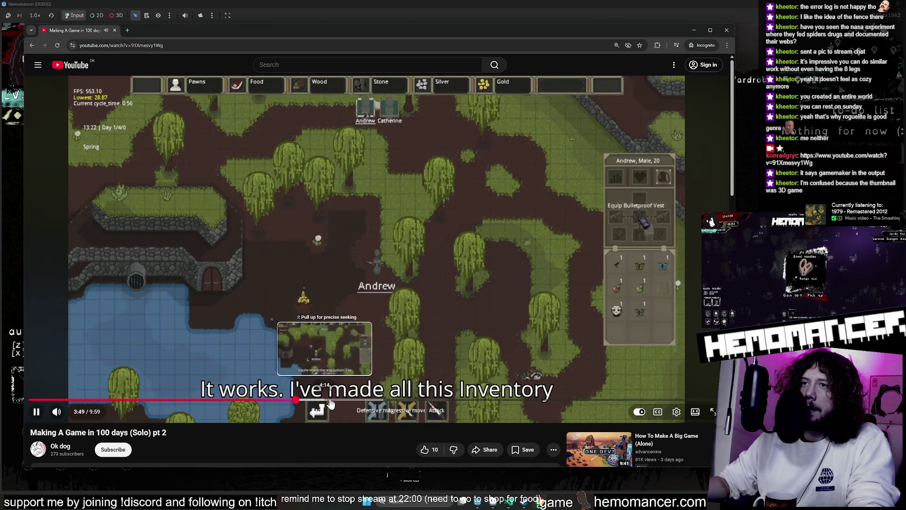
left_click(362, 401)
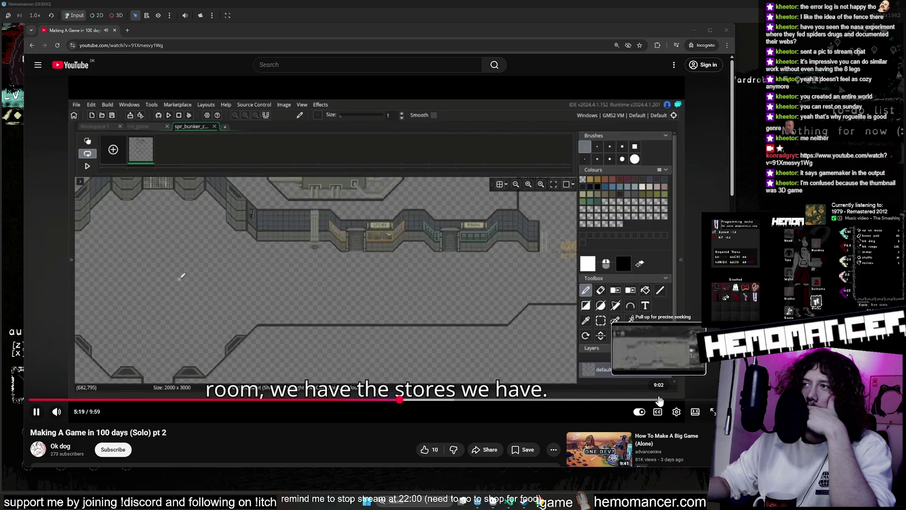
left_click(659, 400)
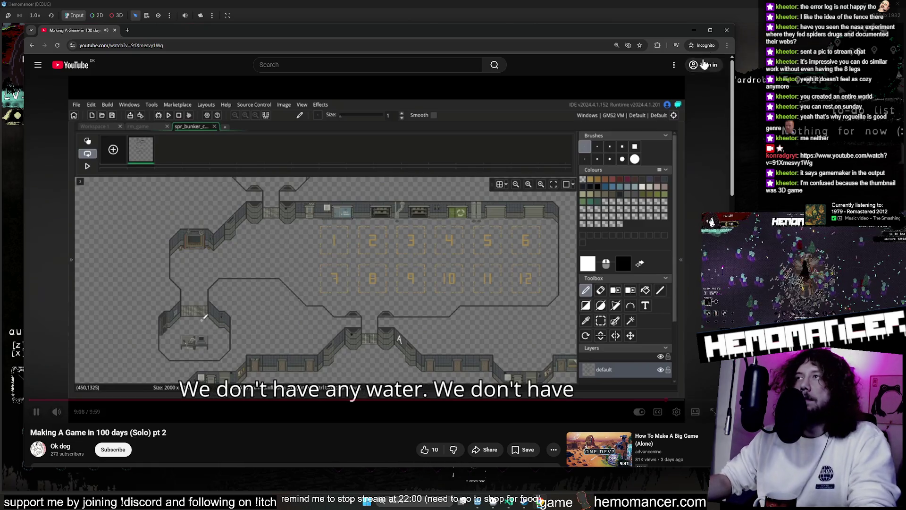
left_click(726, 31)
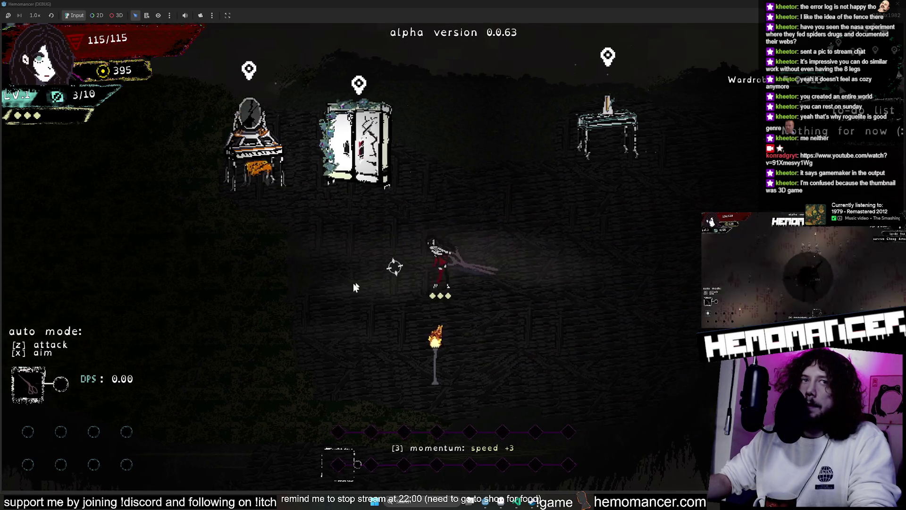
key("Escape")
- Check the game's audio volume settings in Options, then resume play
left_click(337, 330)
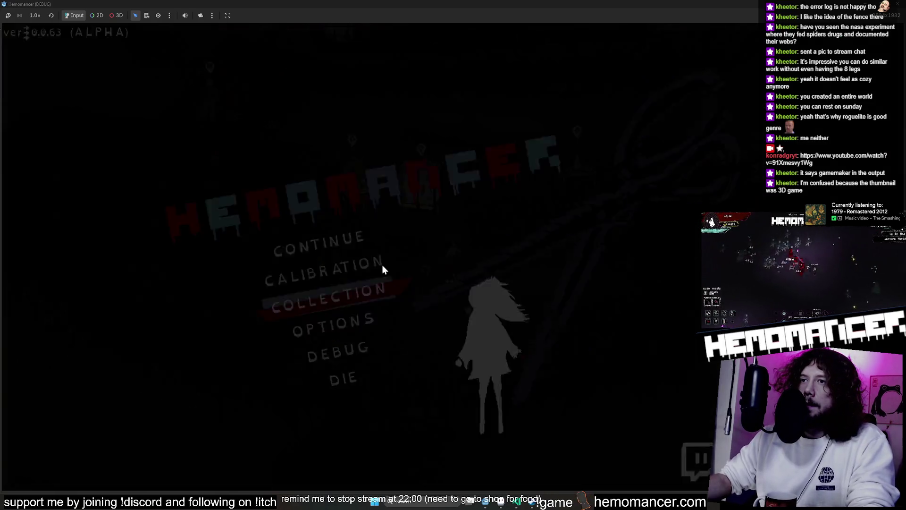
left_click(431, 237)
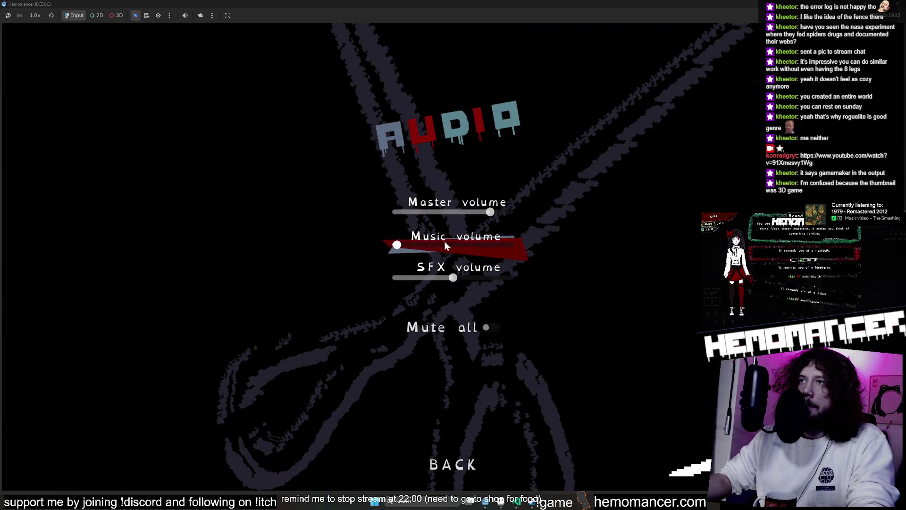
key("Escape")
key("Escape")
key("Escape")
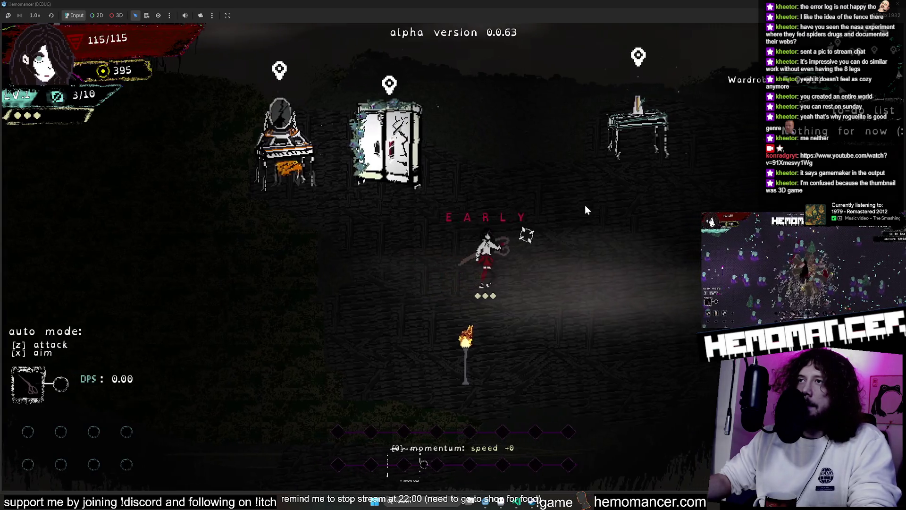
- Walk through the lobby, check the inventory, and head past the Metronome to the signpost
key("a")
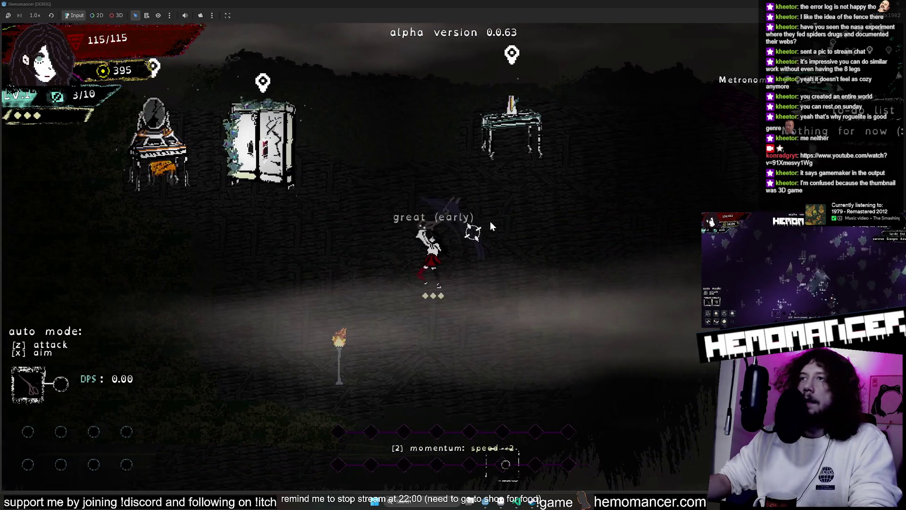
key("d")
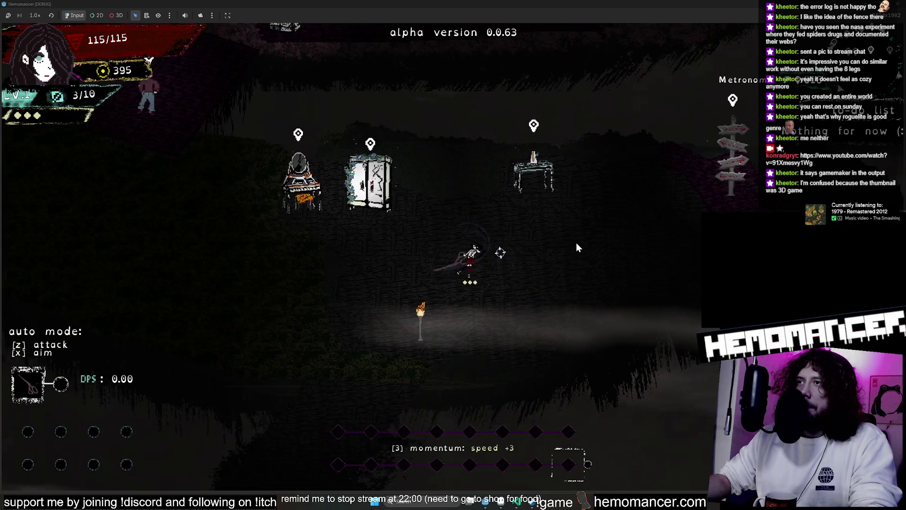
key("a")
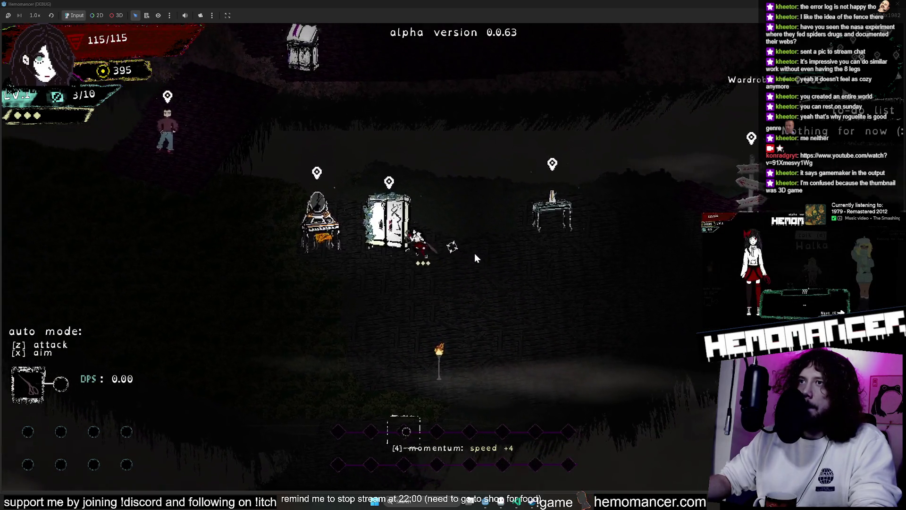
key("i")
key("i")
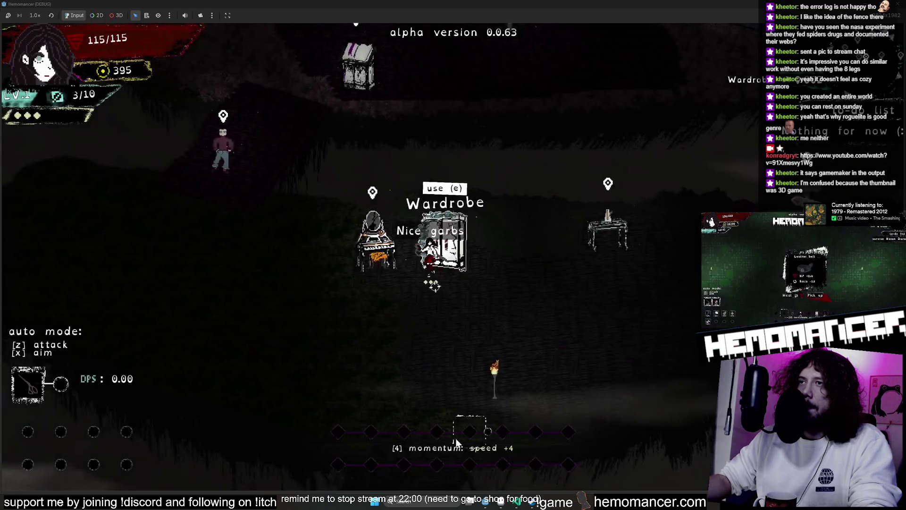
key("d")
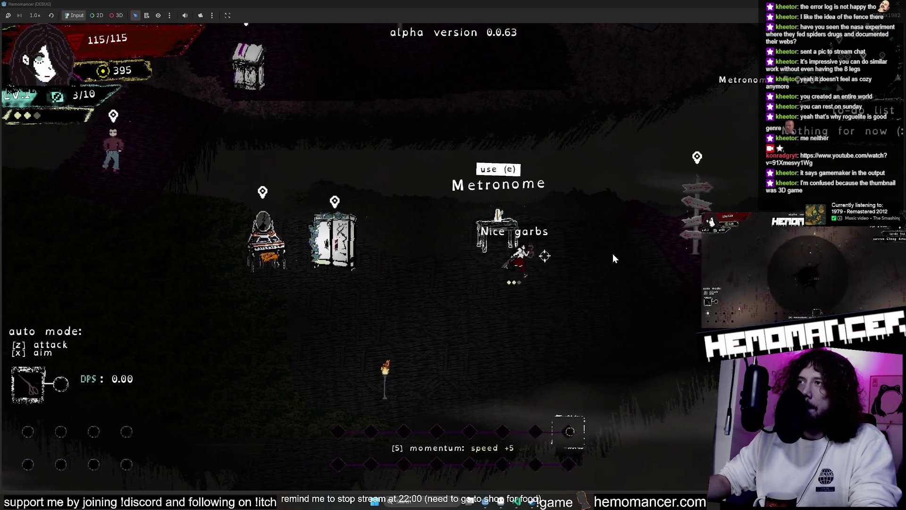
- Start the 10:00 trip to Cheag Amar from the signpost
key("e")
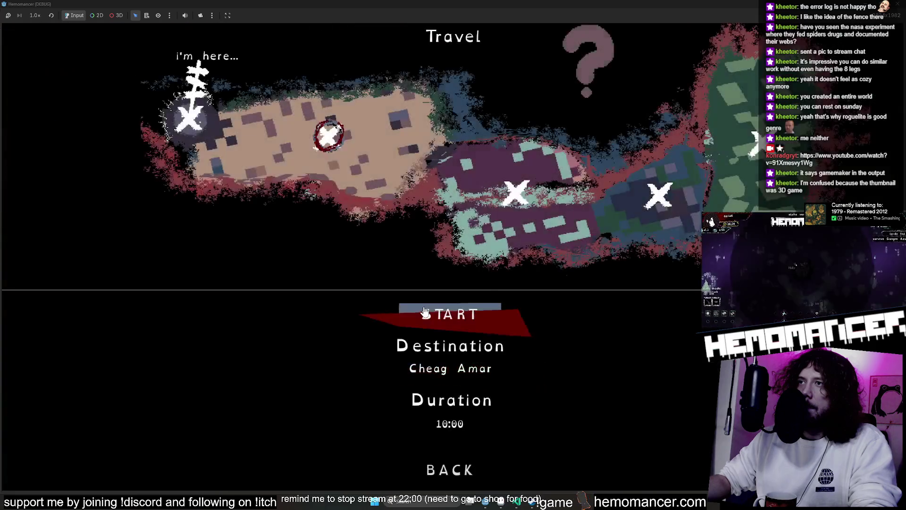
left_click(441, 311)
key("e")
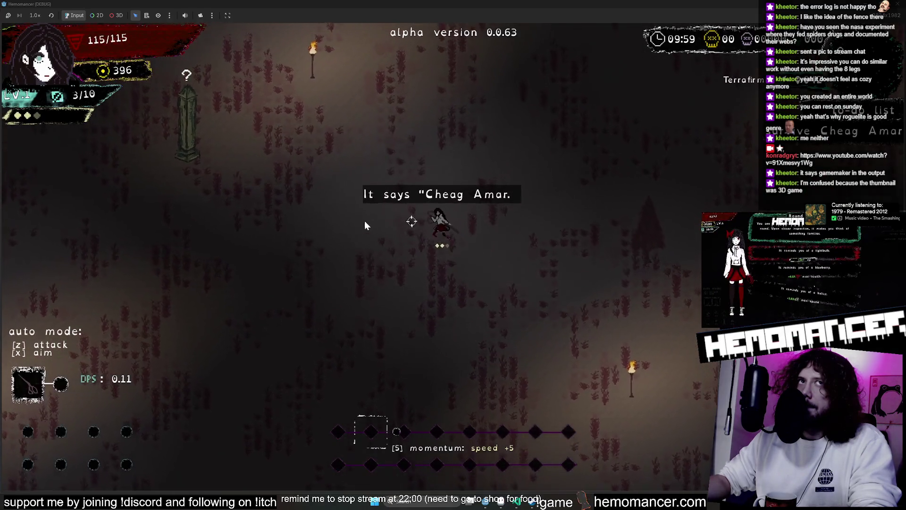
- Fight past the obelisks and down-right into the enemies until the first level-up
key("w")
key("a")
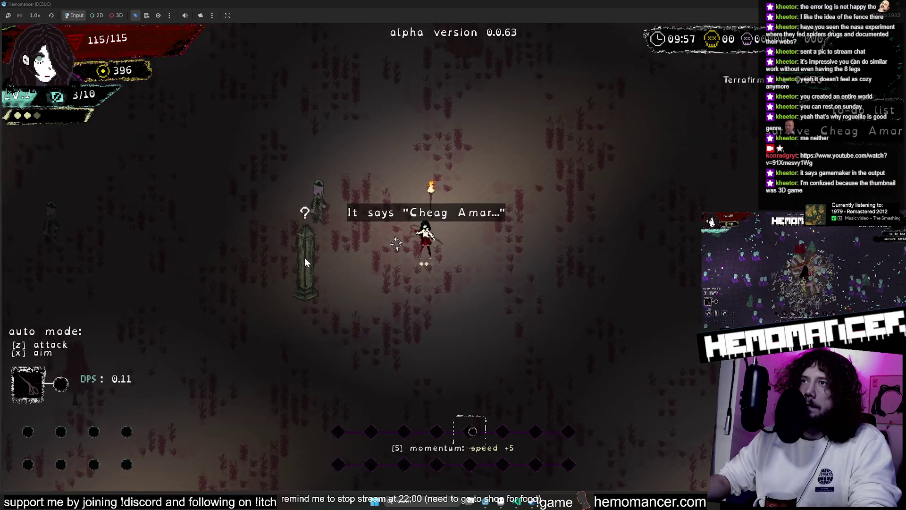
key("a")
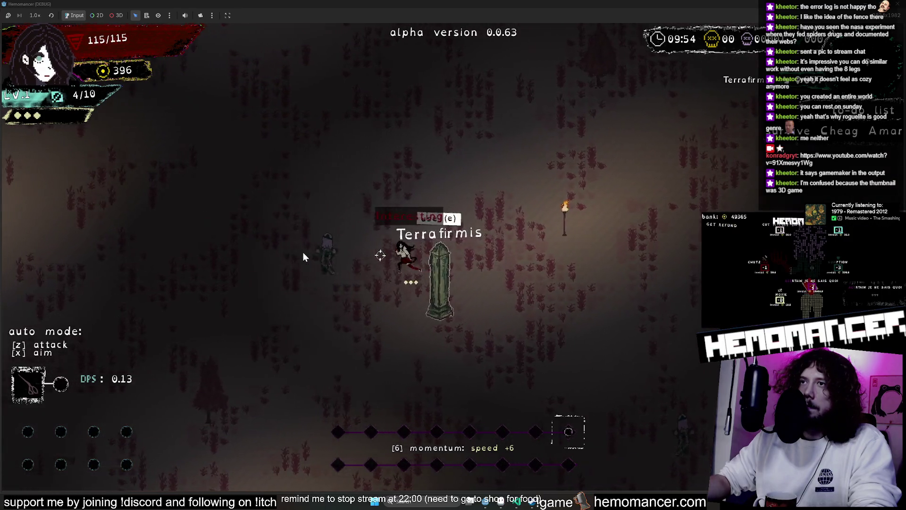
key("d")
key("s")
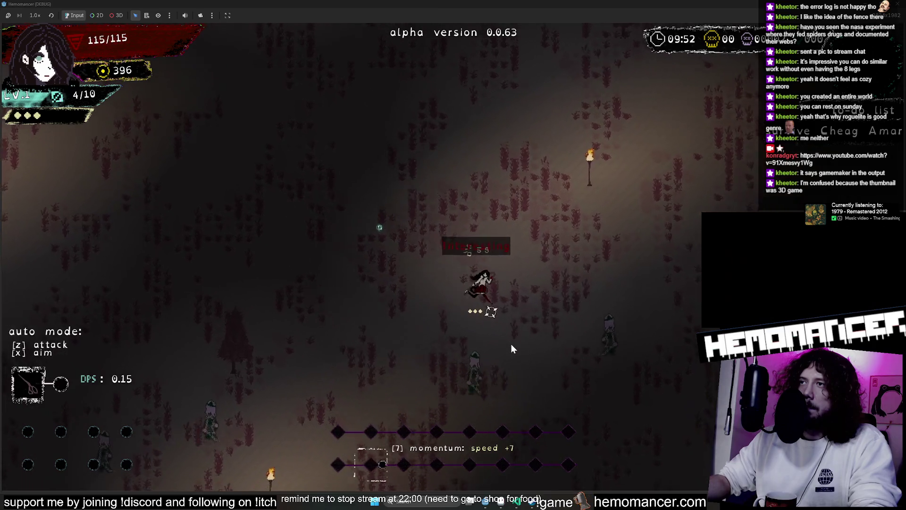
key("d")
key("s")
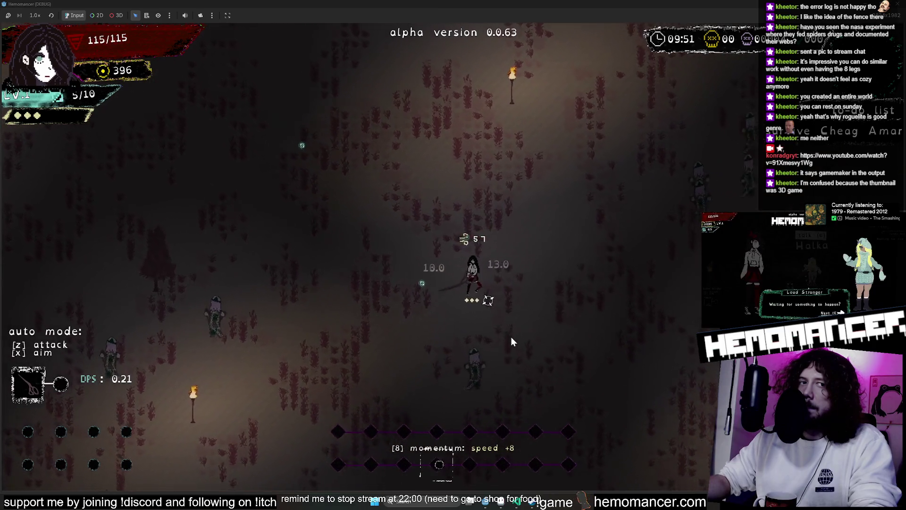
key("d")
key("s")
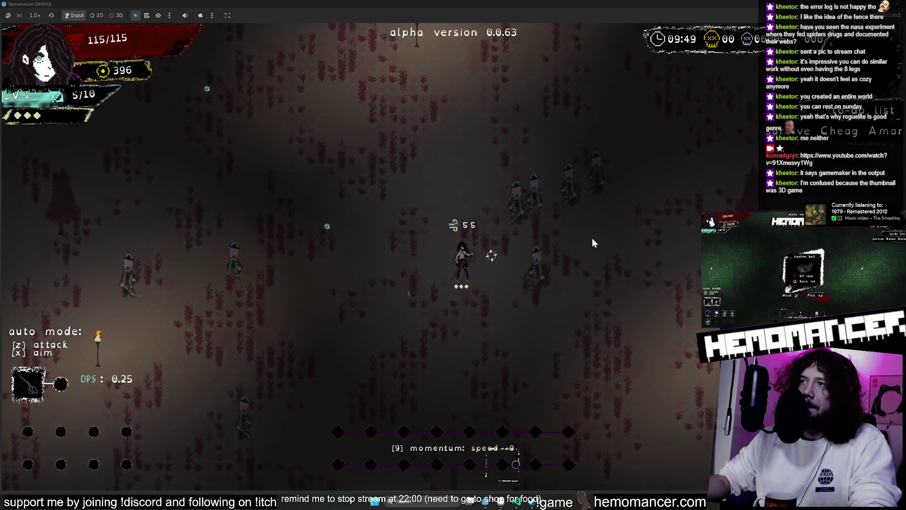
key("d")
key("s")
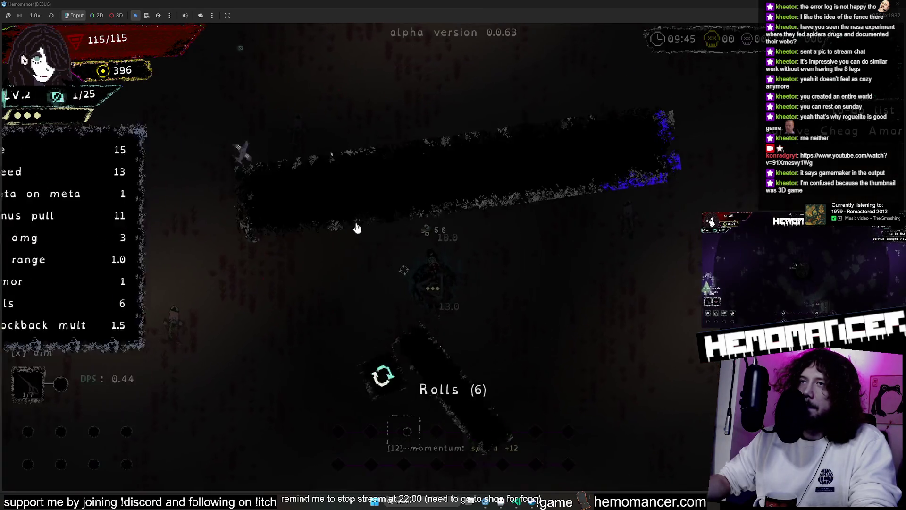
- Take the Barrel upgrade and keep fighting through the enemy packs
left_click(361, 192)
key("a")
key("w")
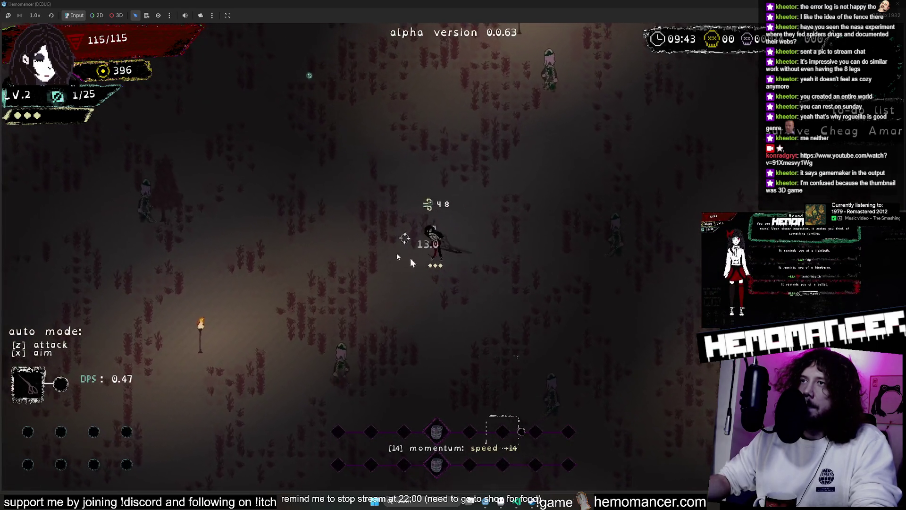
key("w")
key("d")
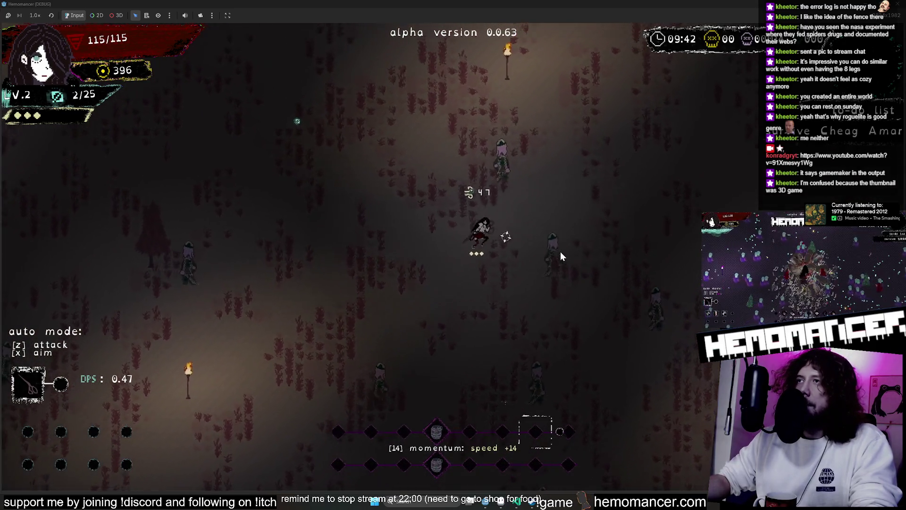
key("s")
key("d")
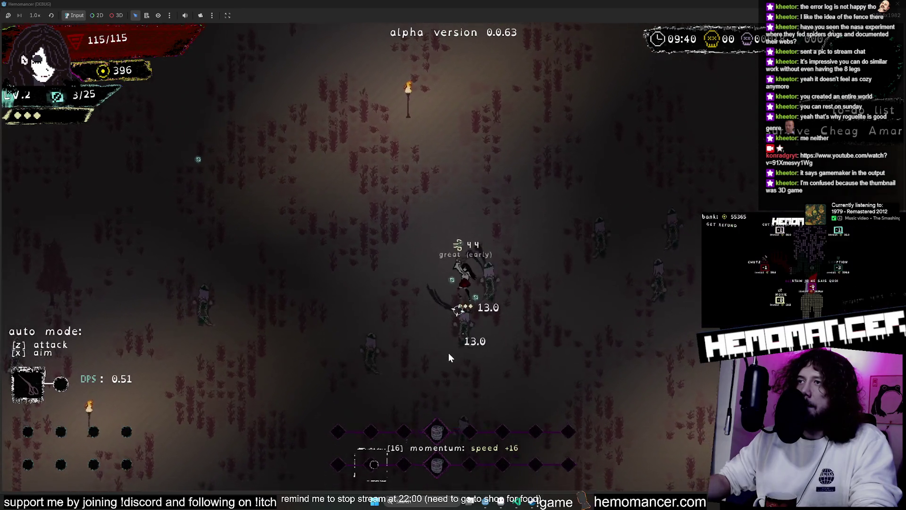
key("s")
key("a")
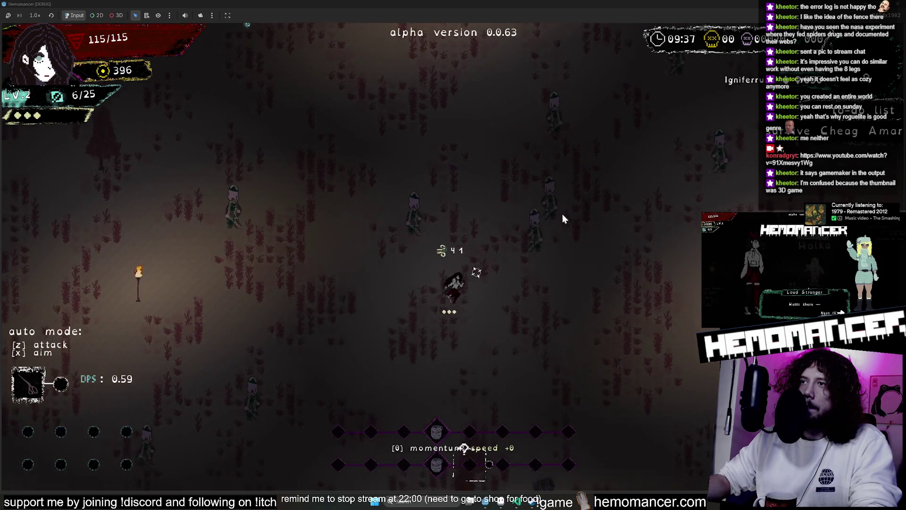
key("w")
key("d")
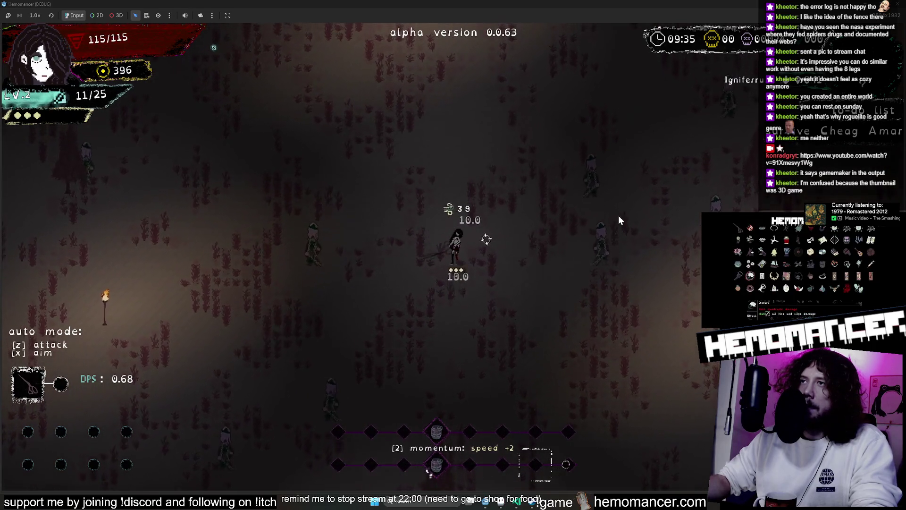
key("w")
key("d")
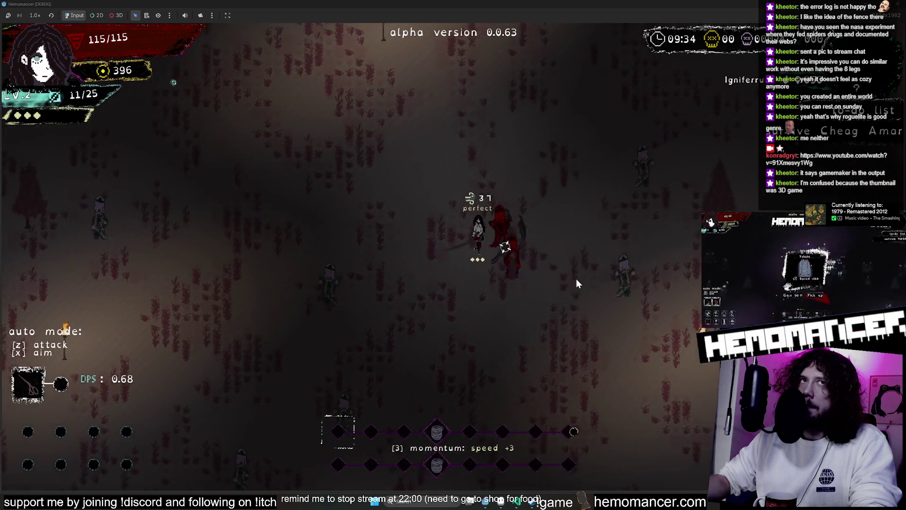
- Keep killing enemies until the character reaches level 3 with Focus Stone, Cake, Datura offered
key("w")
key("d")
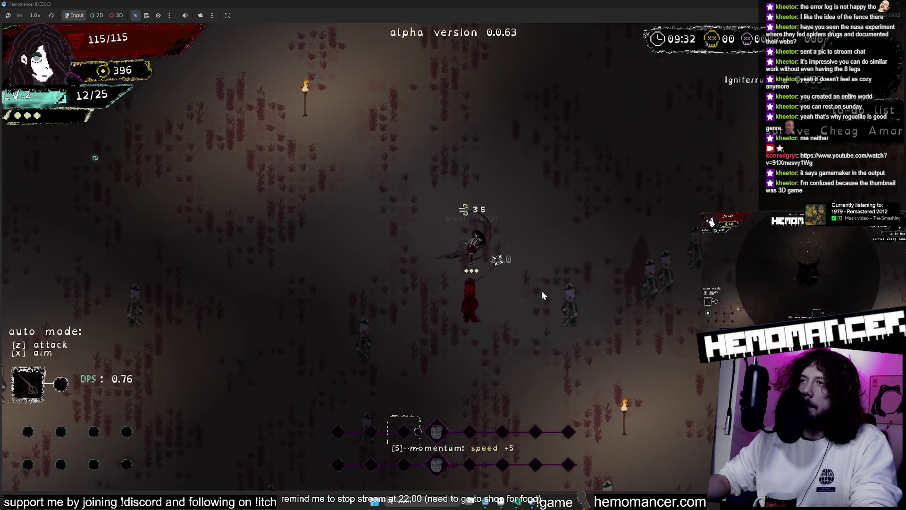
key("s")
key("d")
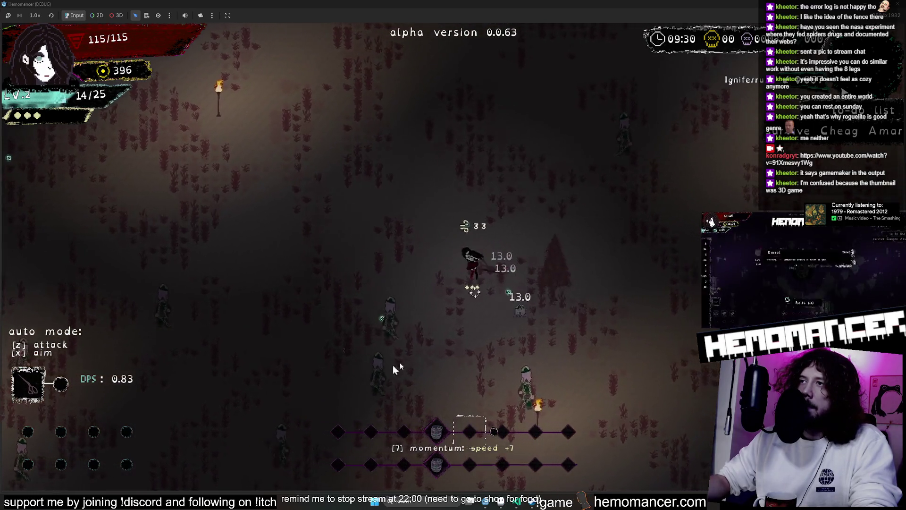
key("s")
key("a")
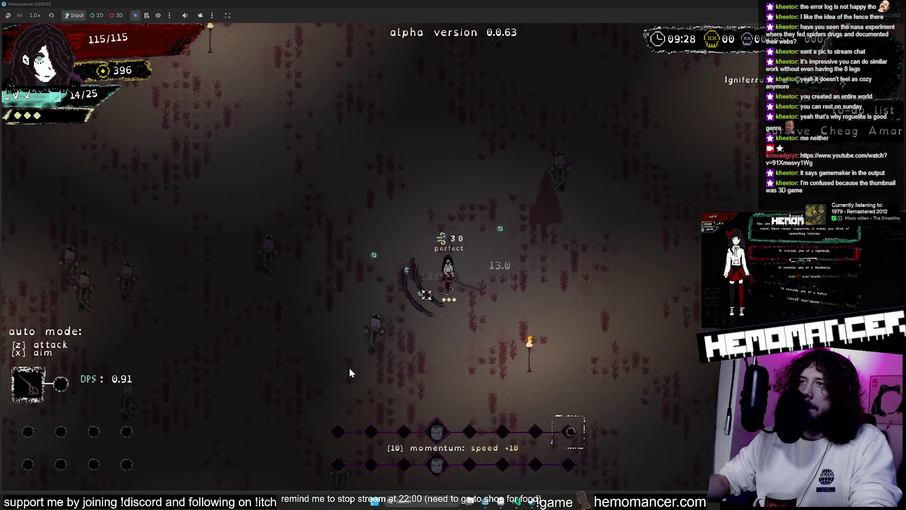
key("s")
key("a")
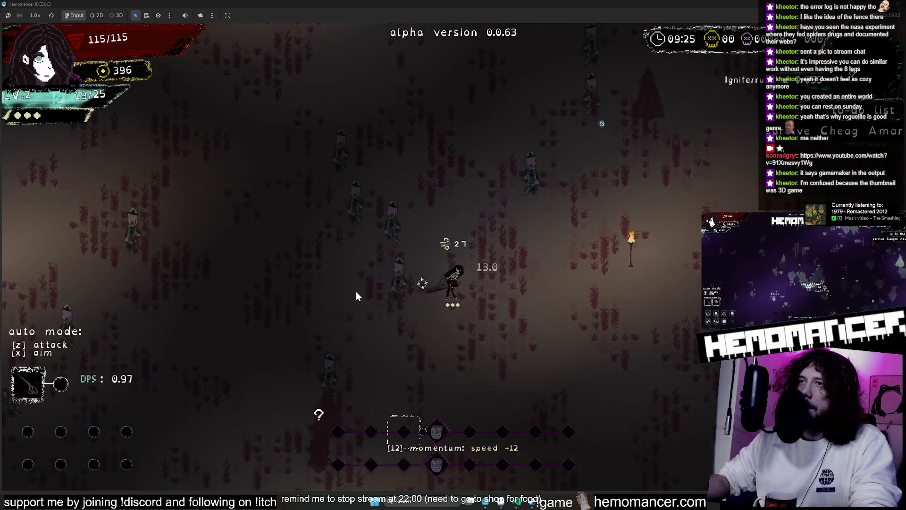
key("w")
key("a")
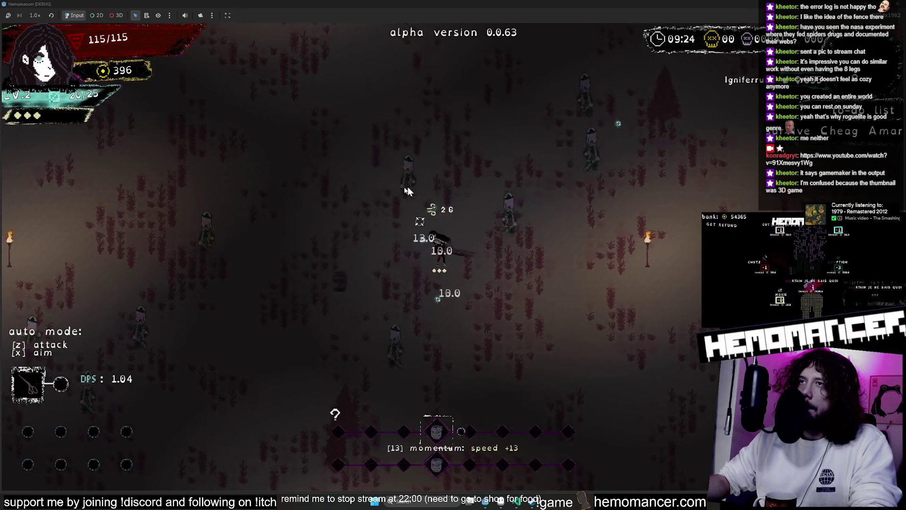
key("w")
key("d")
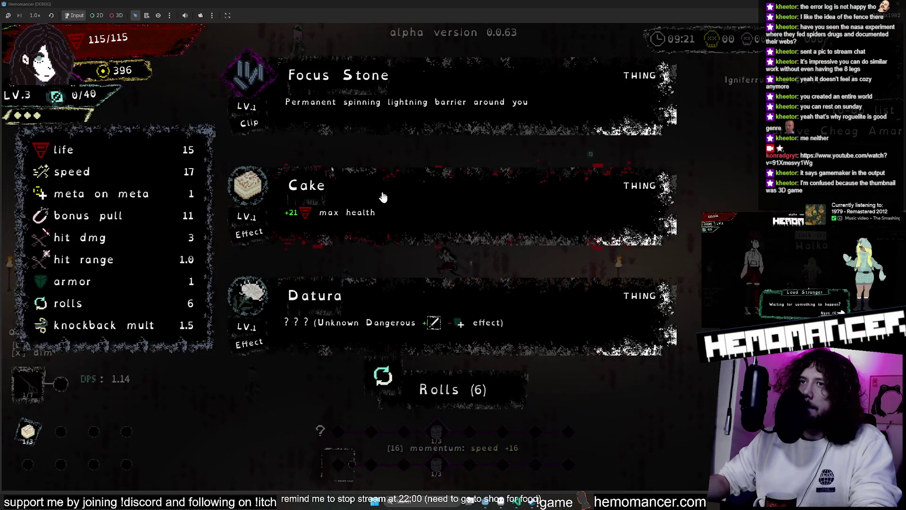
- Reroll the level-3 offers five times down to one roll, then take the Barrel card
left_click(440, 398)
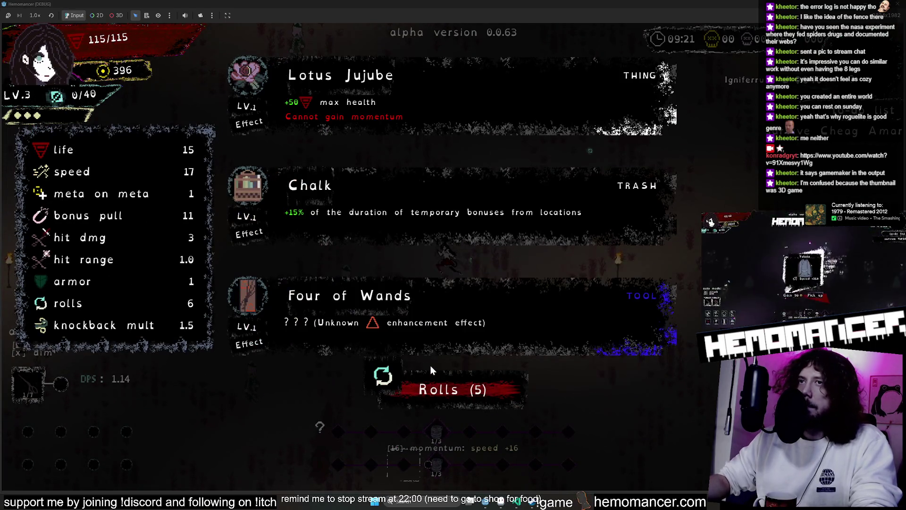
left_click(428, 375)
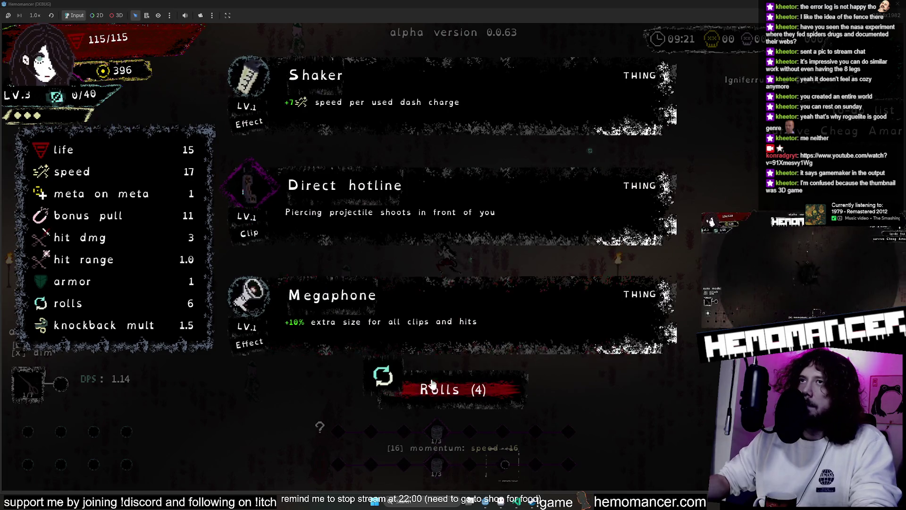
left_click(439, 383)
left_click(433, 384)
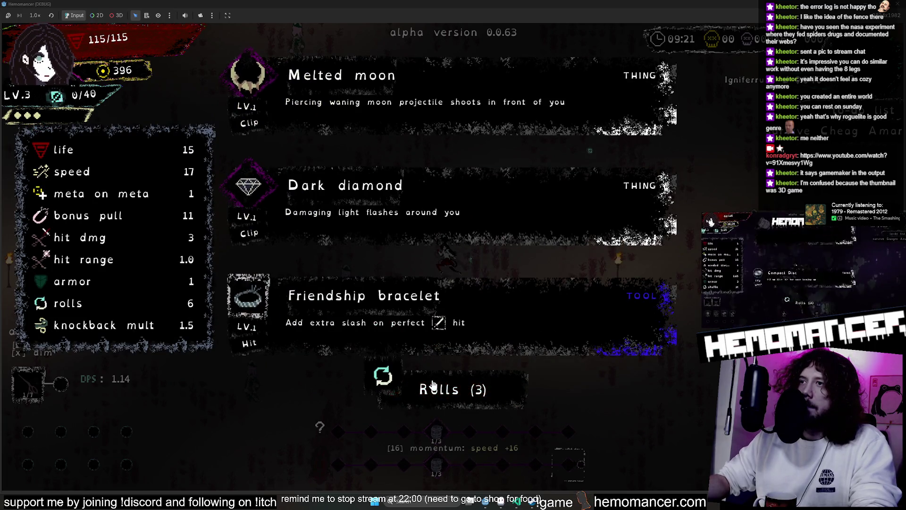
left_click(433, 384)
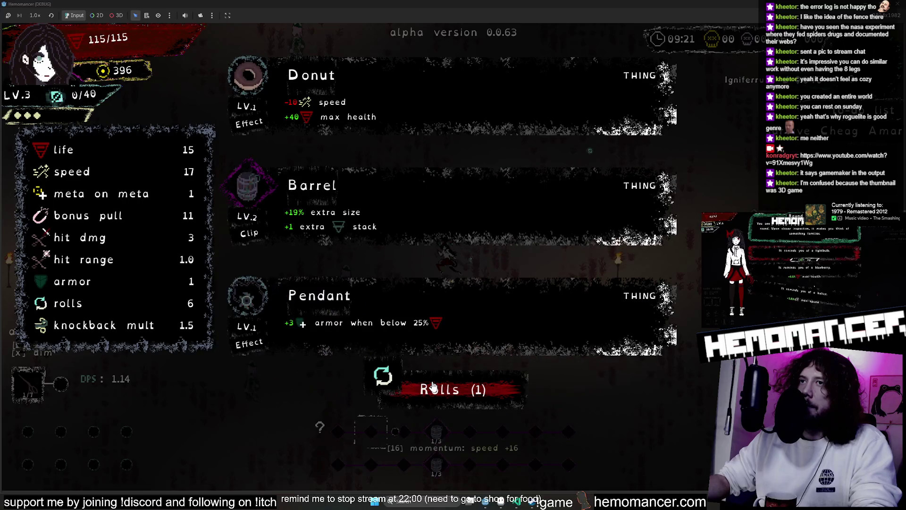
left_click(376, 217)
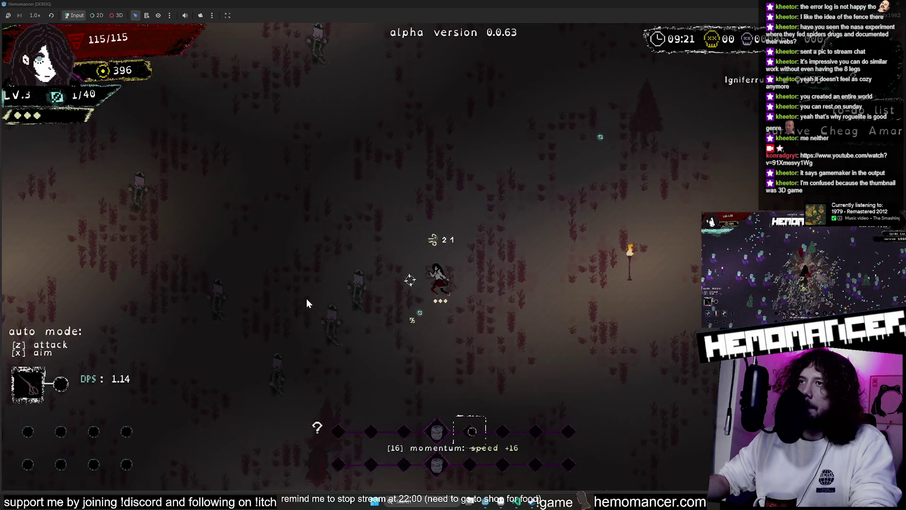
- Fight across the dark field, running left, right, up and down to gather XP
key("a")
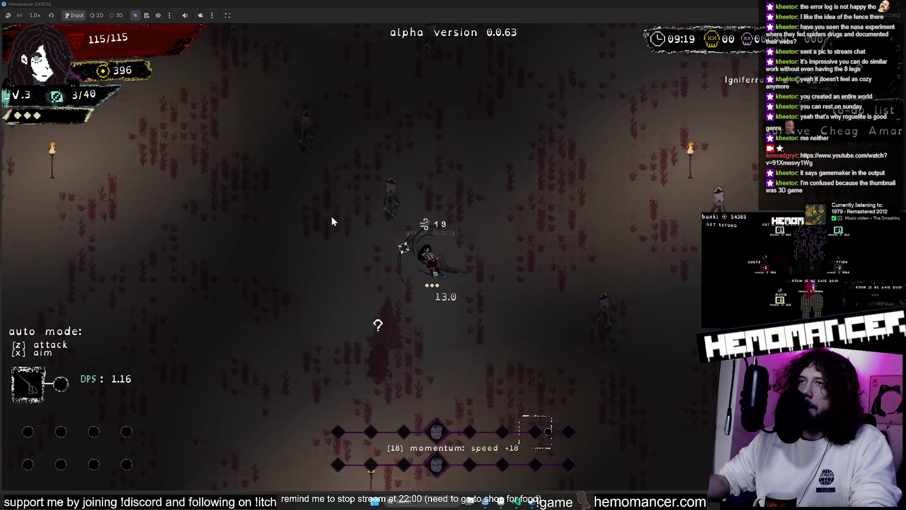
key("w")
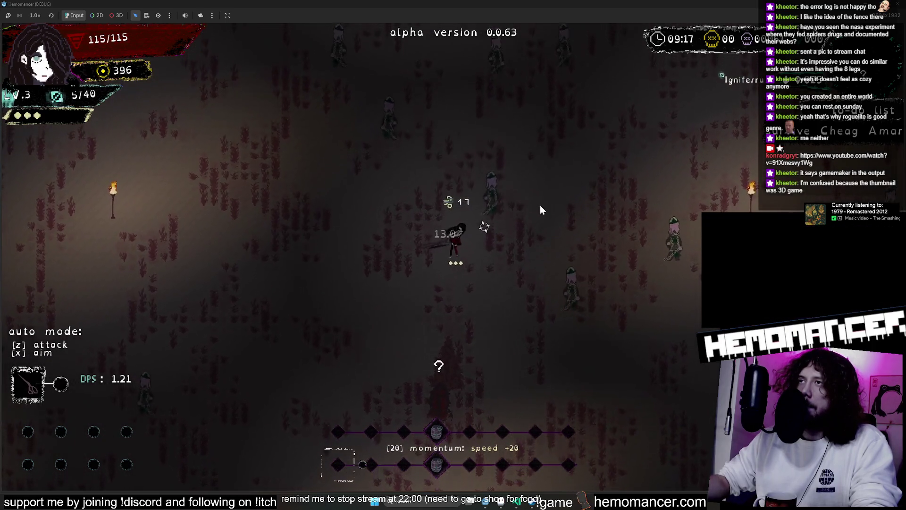
key("a")
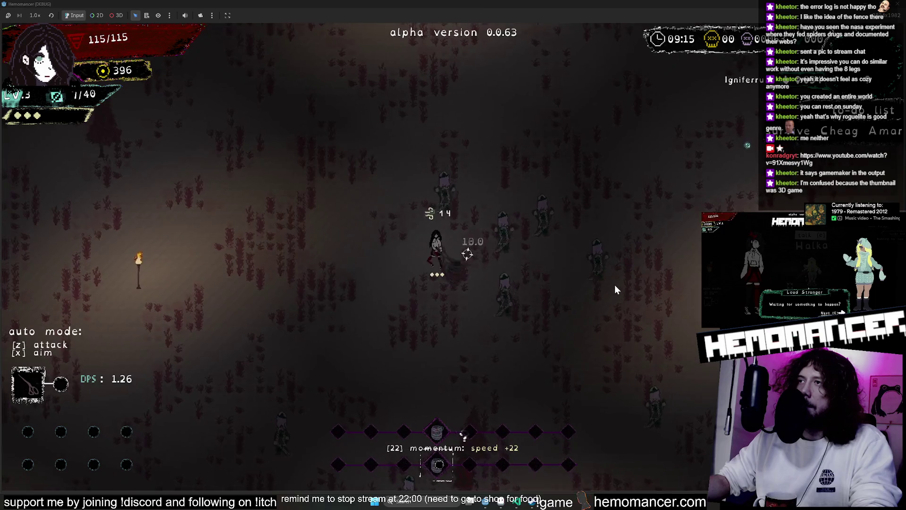
key("d")
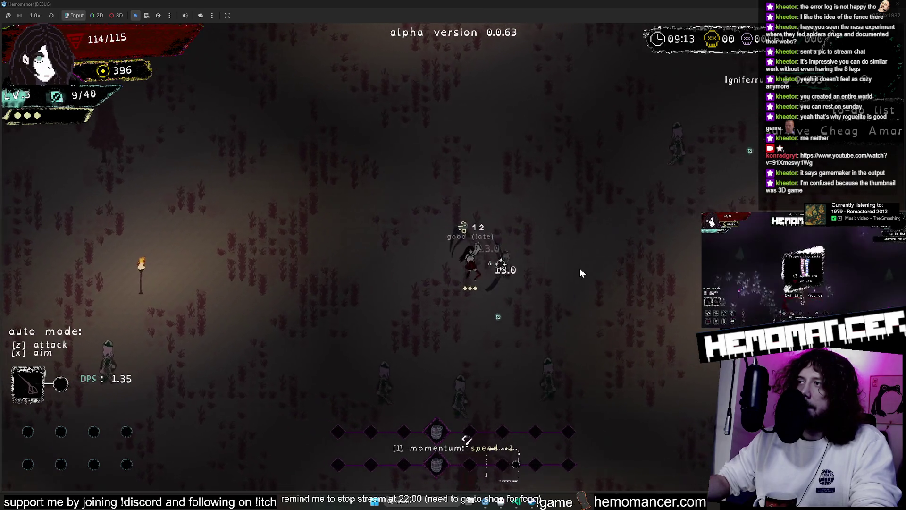
key("d")
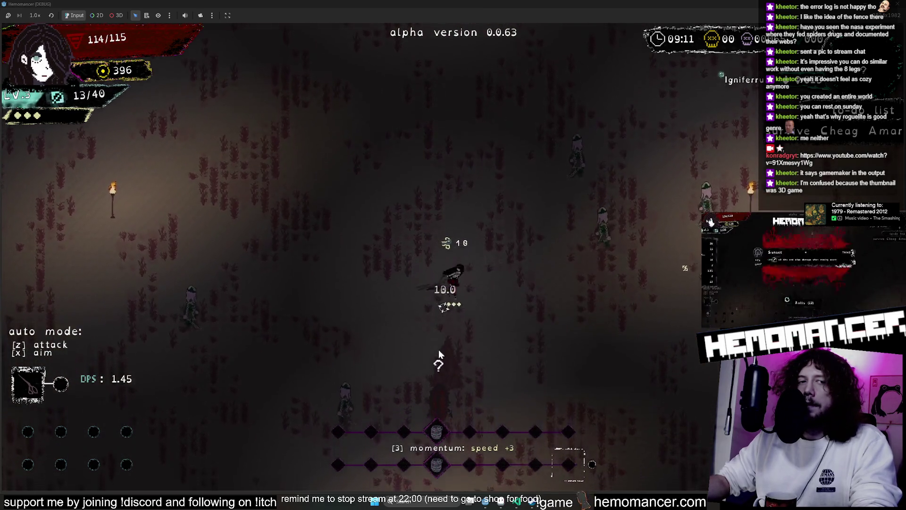
key("d")
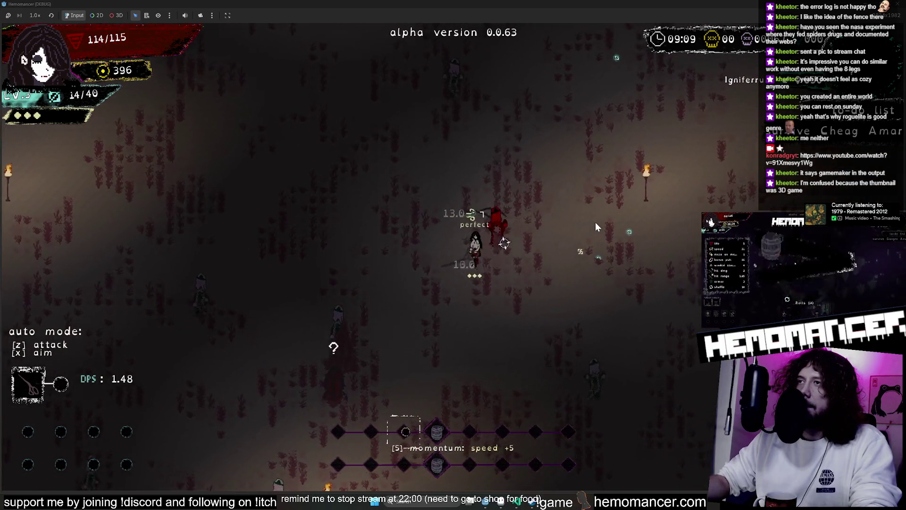
key("w")
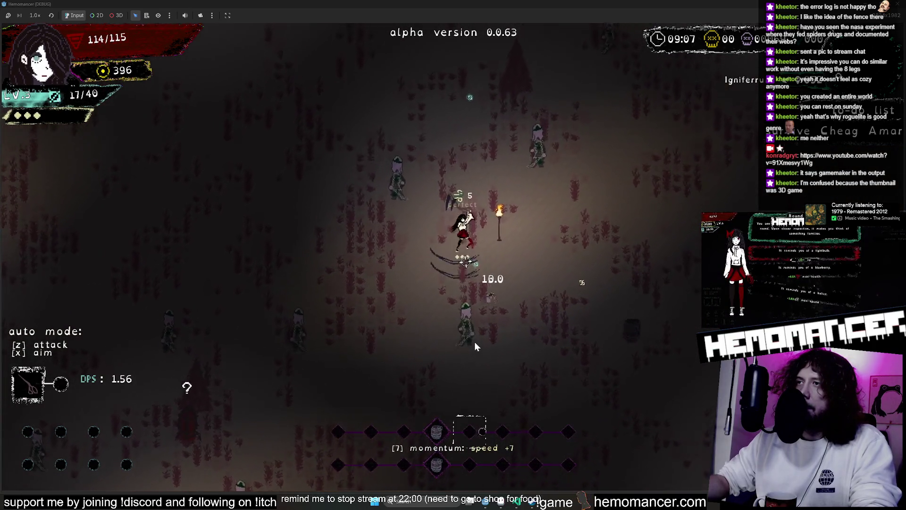
key("w")
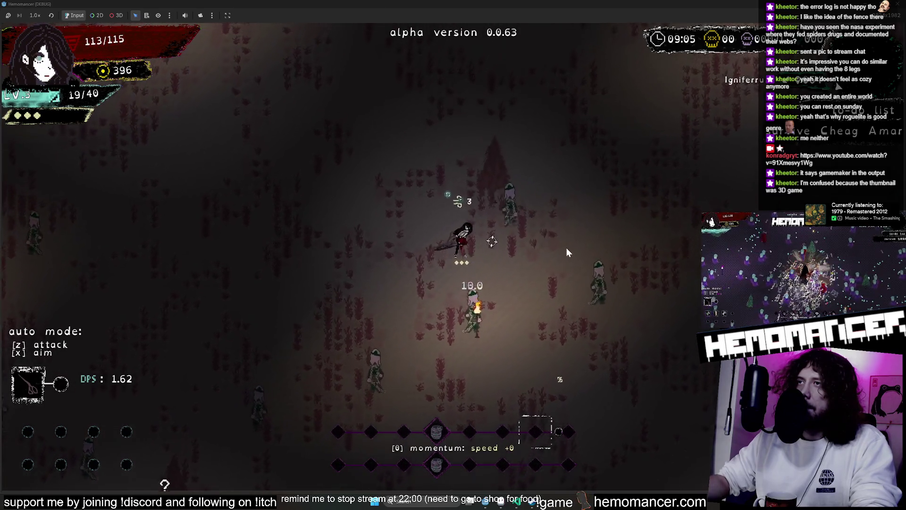
key("s")
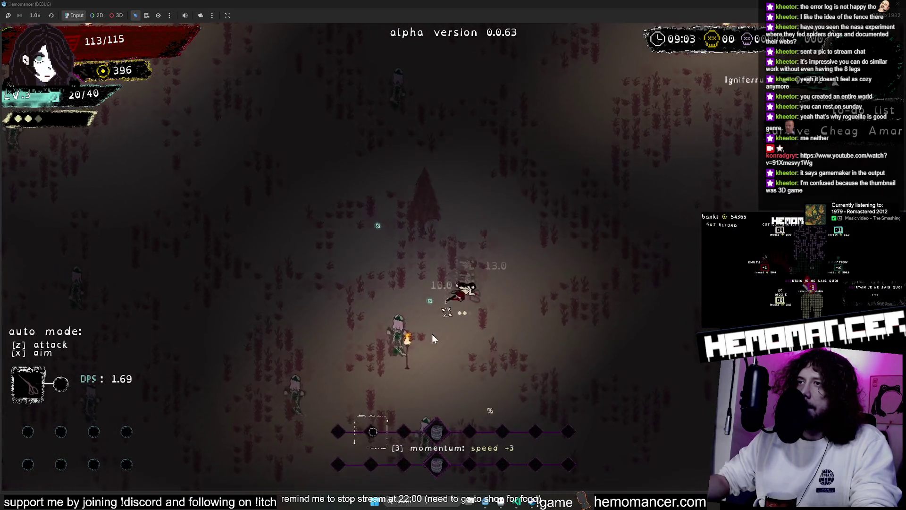
key("s")
key("a")
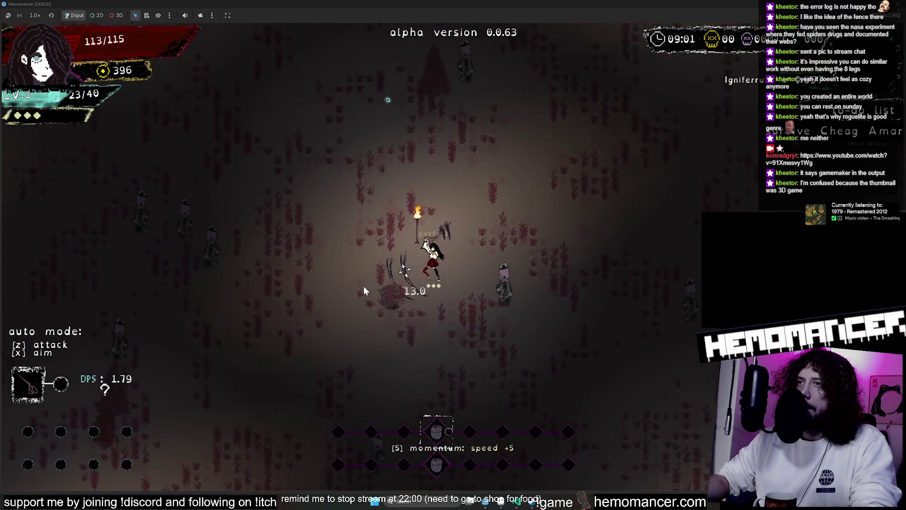
- Keep fighting and collecting coins until level 4 offers Juanez, Model boat or Letter
key("s")
key("a")
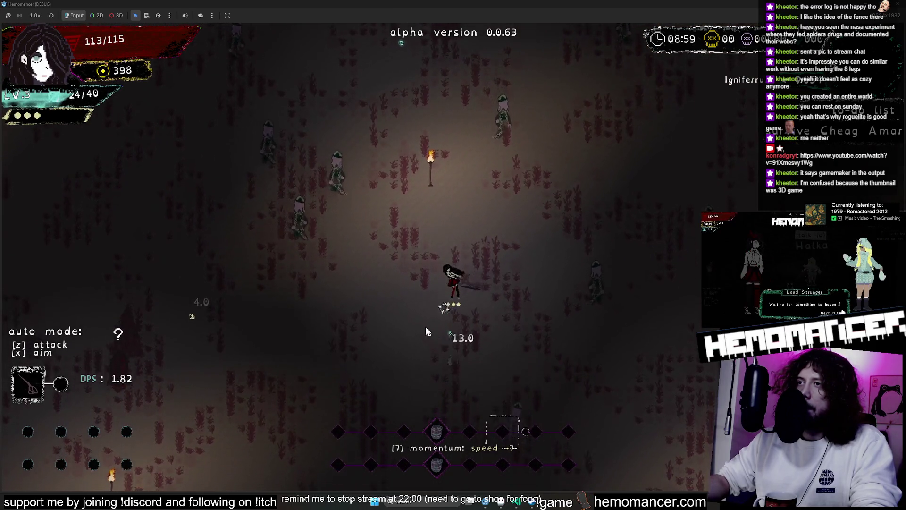
key("w")
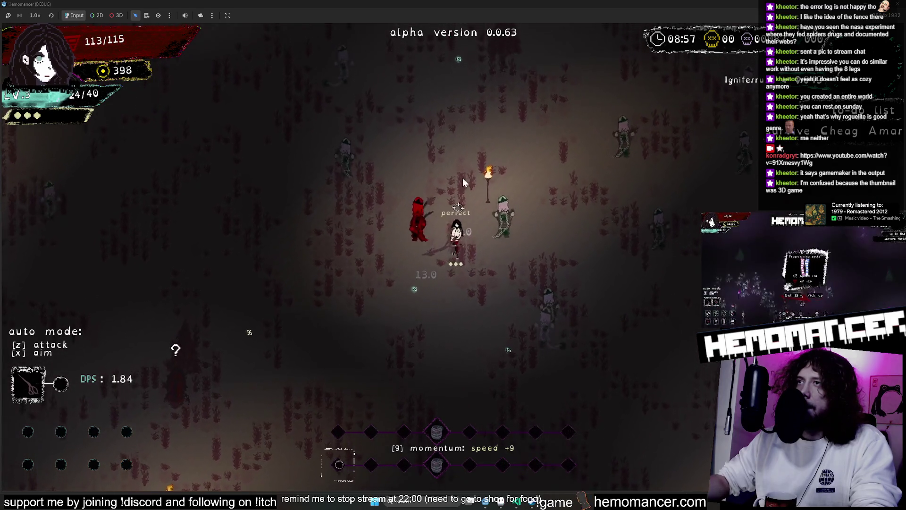
key("d")
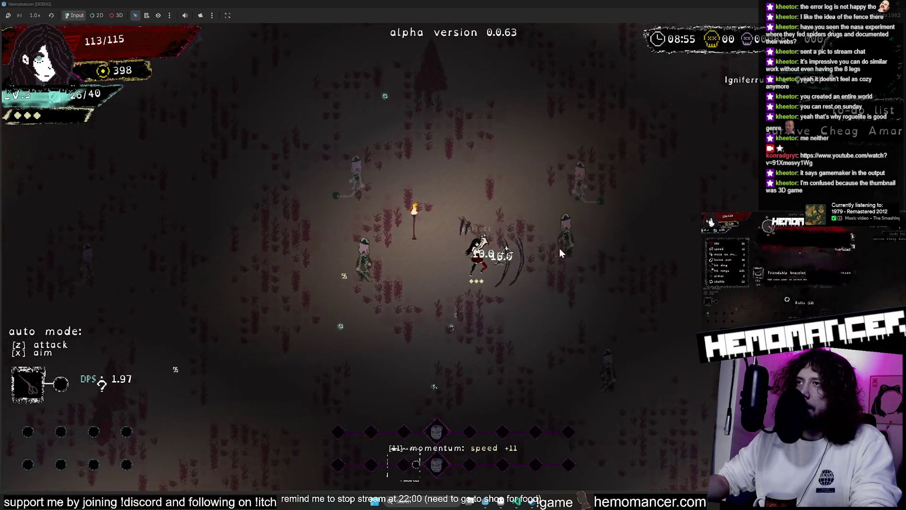
key("s")
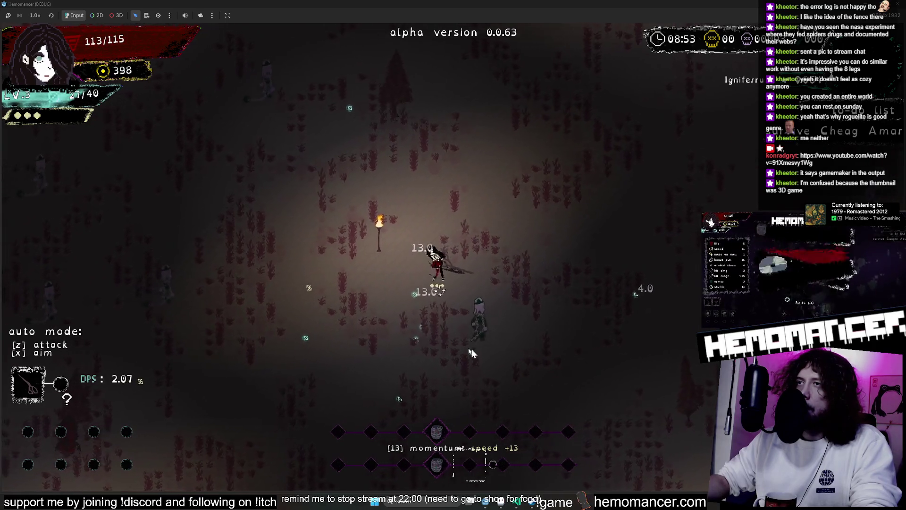
key("a")
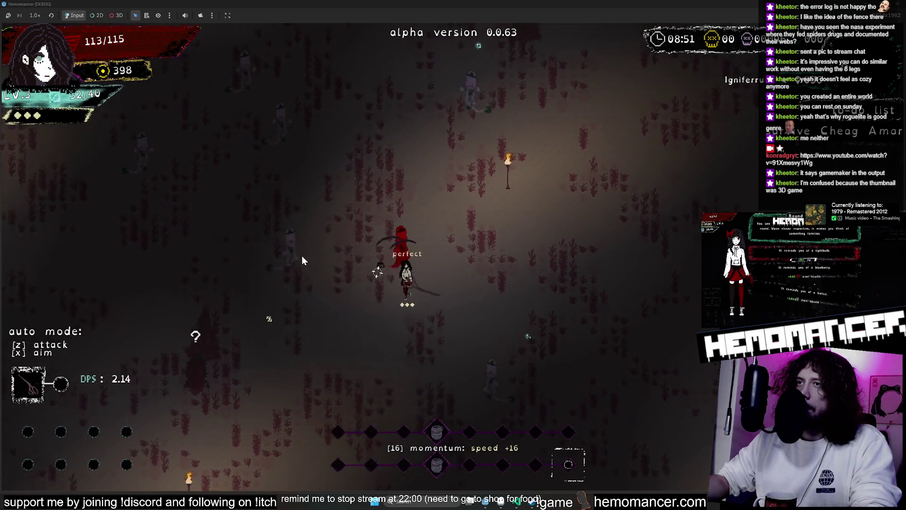
key("a")
key("w")
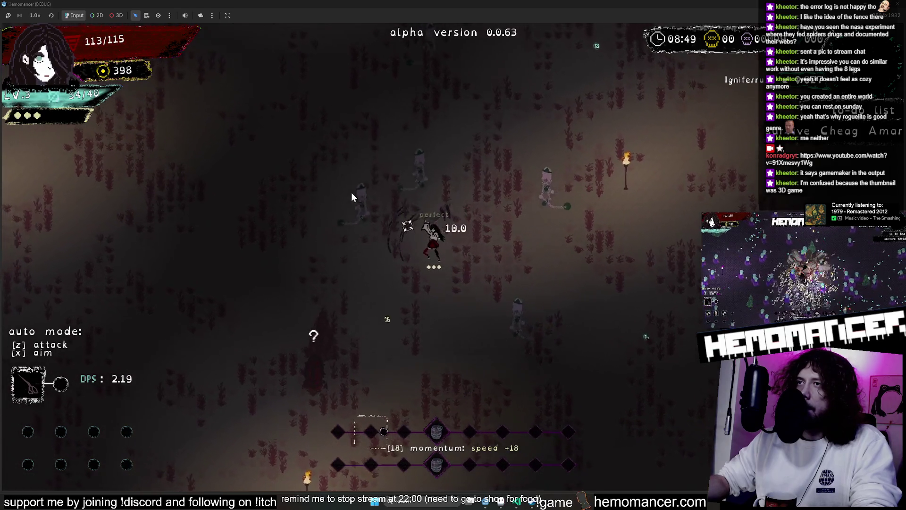
key("w")
key("d")
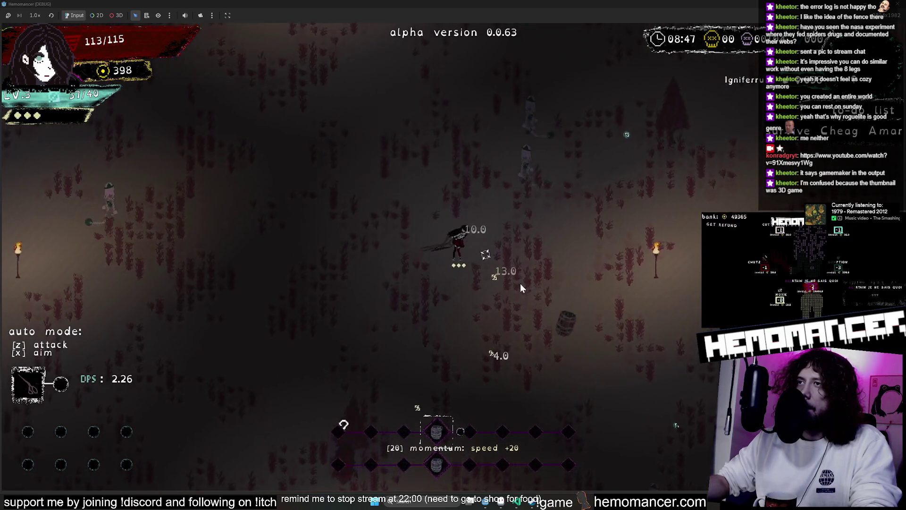
key("d")
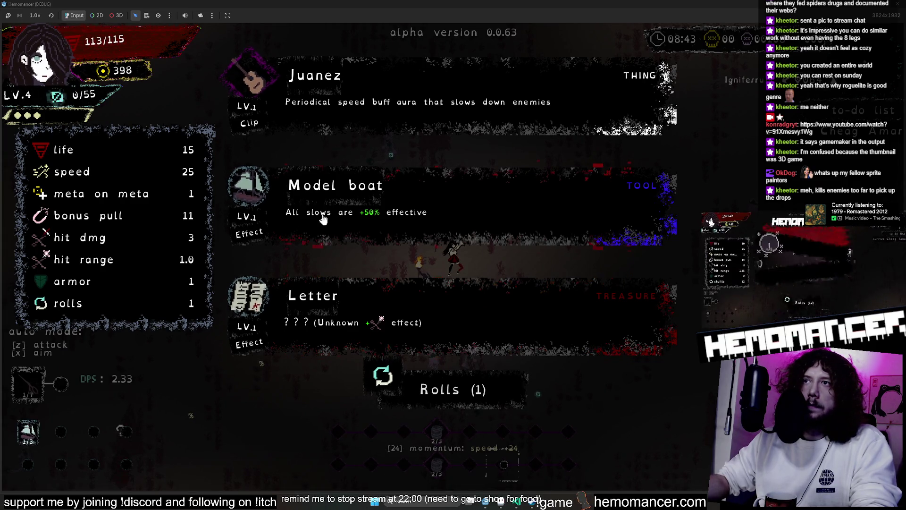
- Pick Juanez from the level-4 choices and resume fighting up-left and up-right
left_click(328, 66)
key("w")
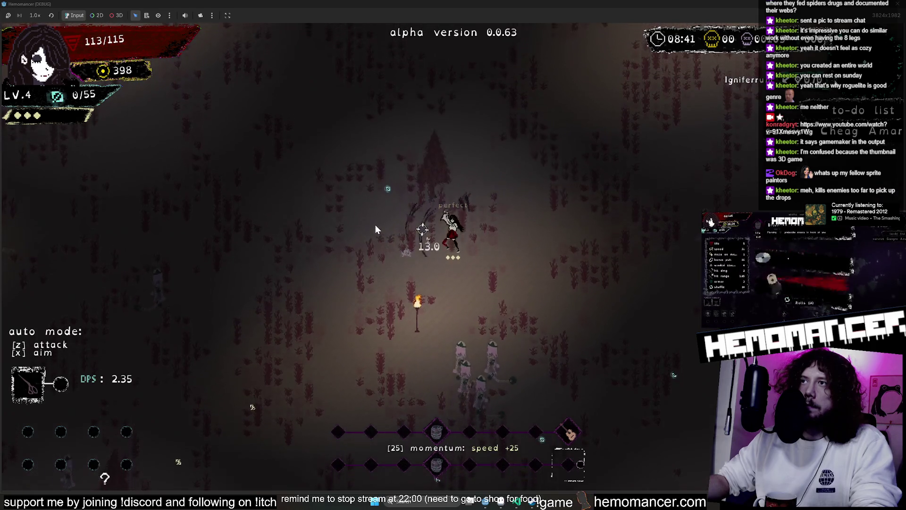
key("a")
key("w")
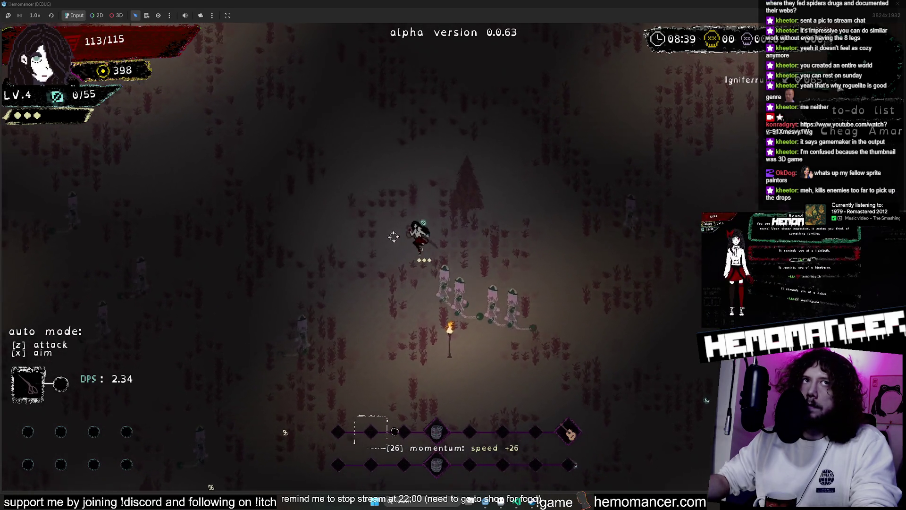
key("a")
key("w")
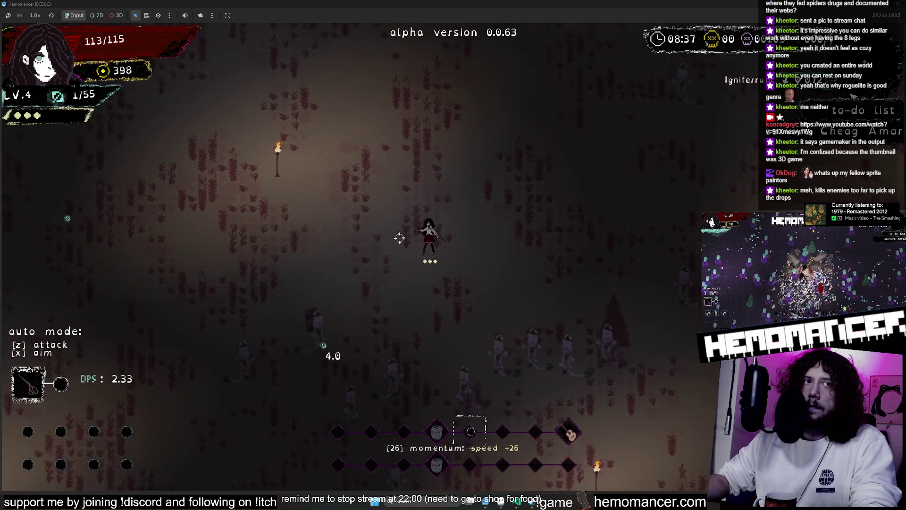
key("a")
key("w")
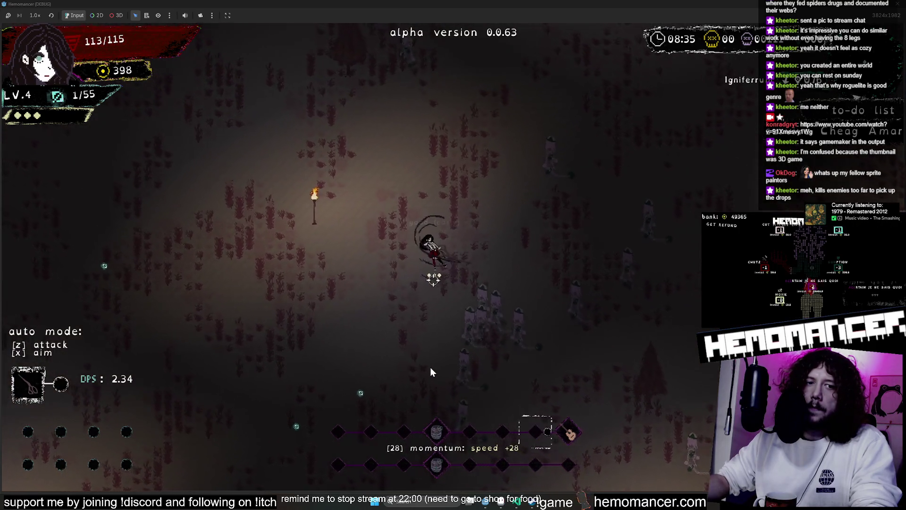
key("w")
key("d")
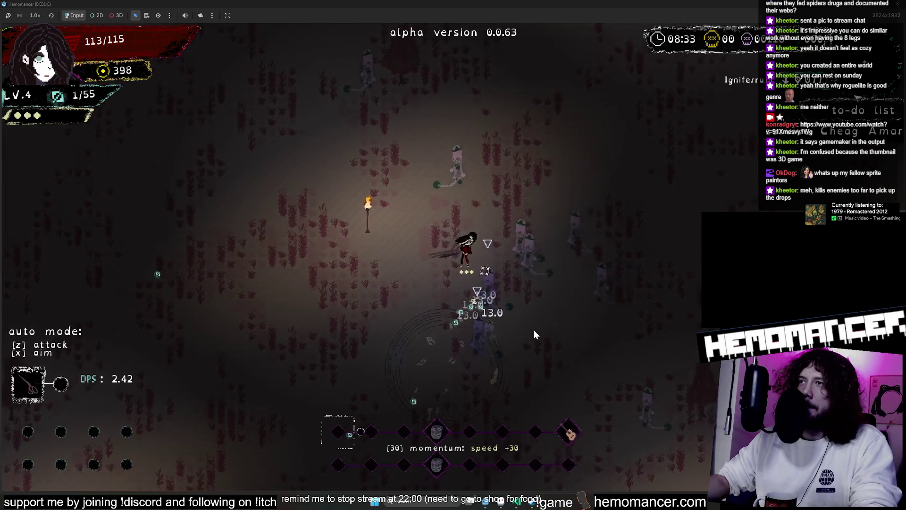
key("w")
key("d")
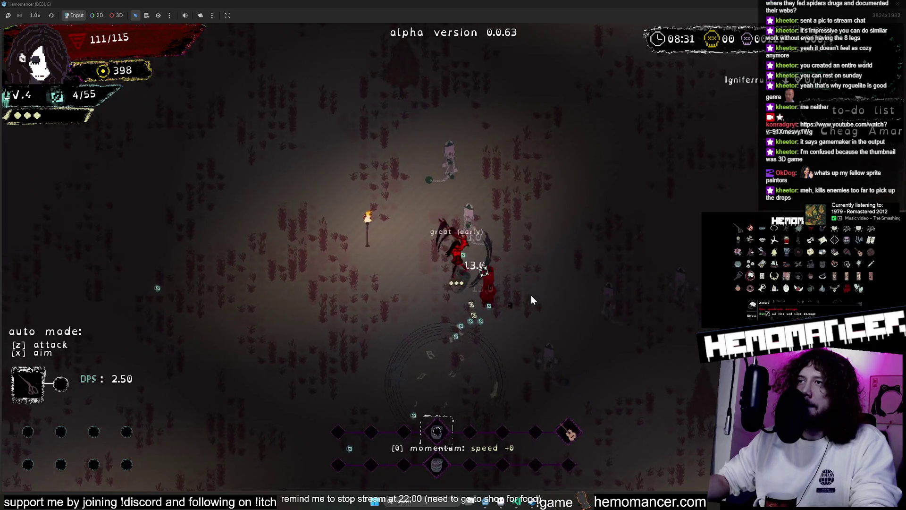
- Keep fighting, weaving in every direction around the enemies
key("d")
key("s")
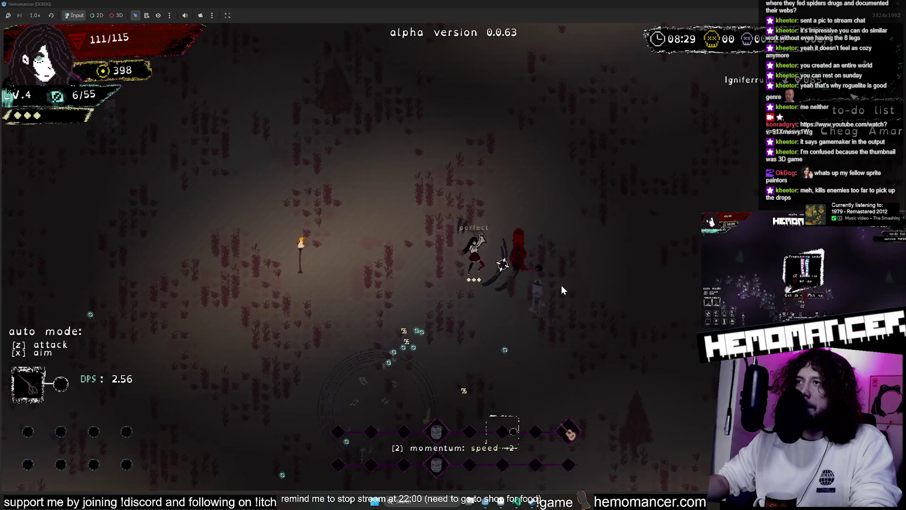
key("s")
key("a")
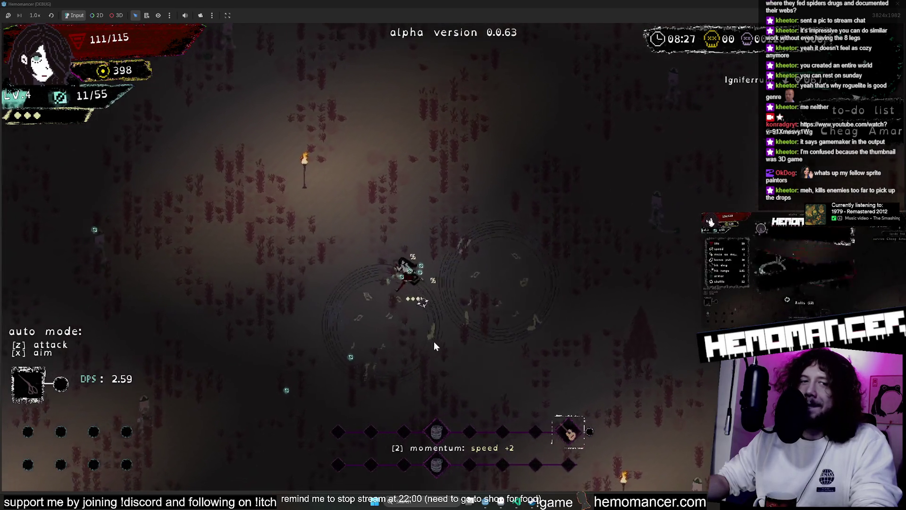
key("w")
key("d")
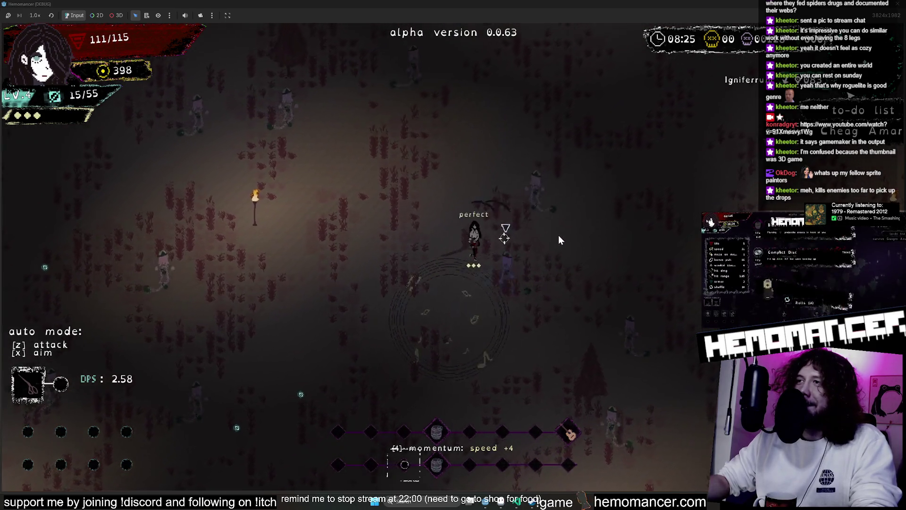
key("s")
key("d")
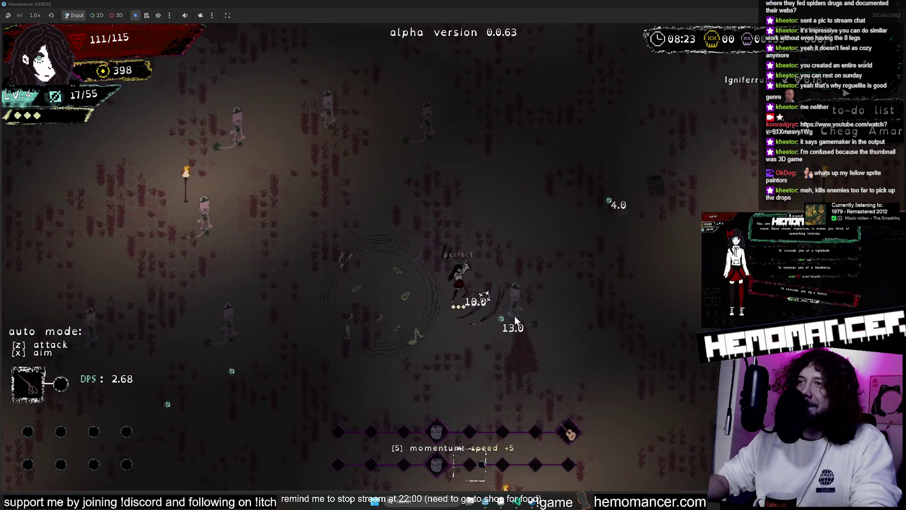
key("w")
key("a")
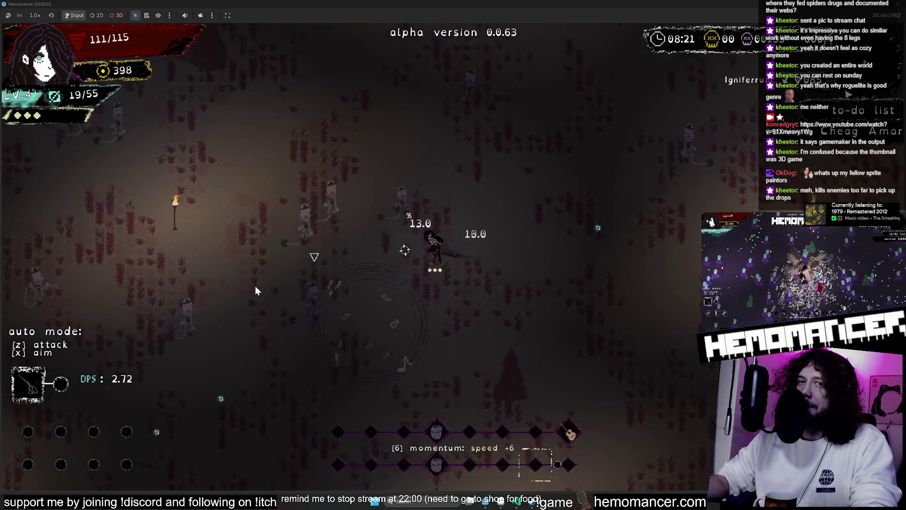
key("s")
key("a")
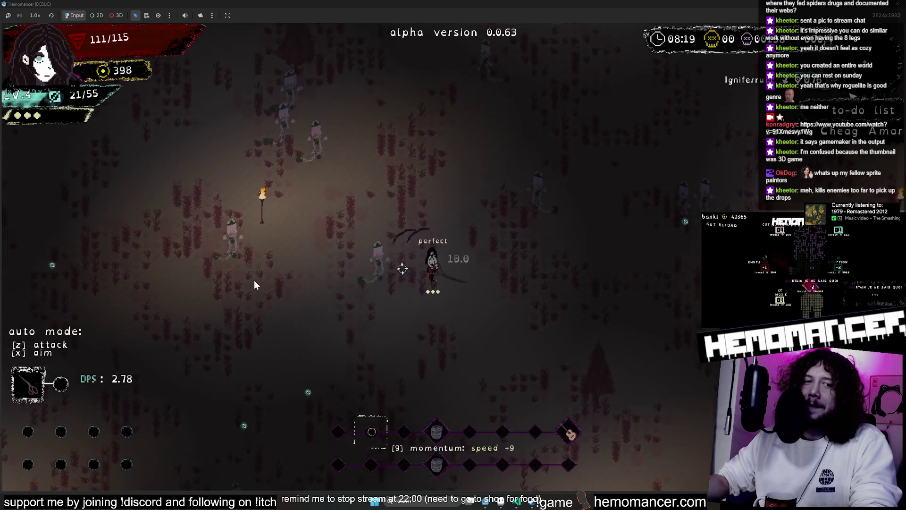
key("w")
key("a")
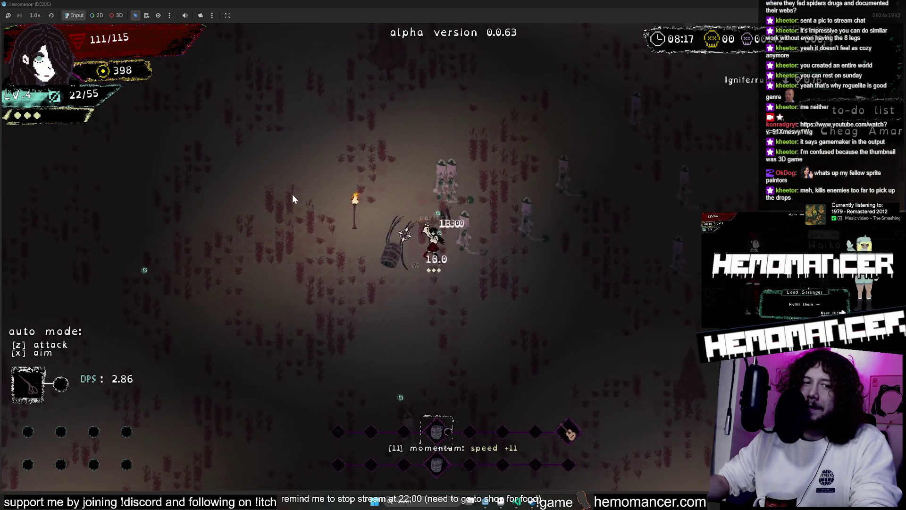
- Push right and back through the enemy groups while attacking
key("d")
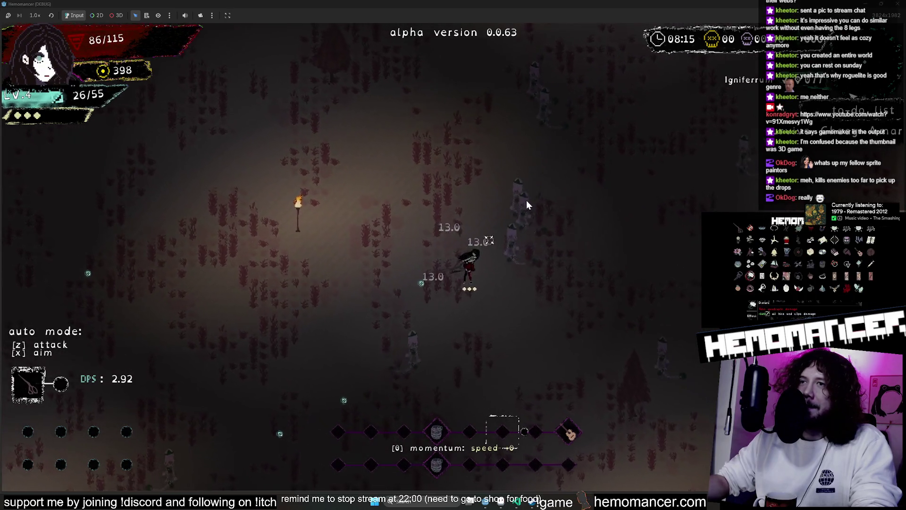
key("d")
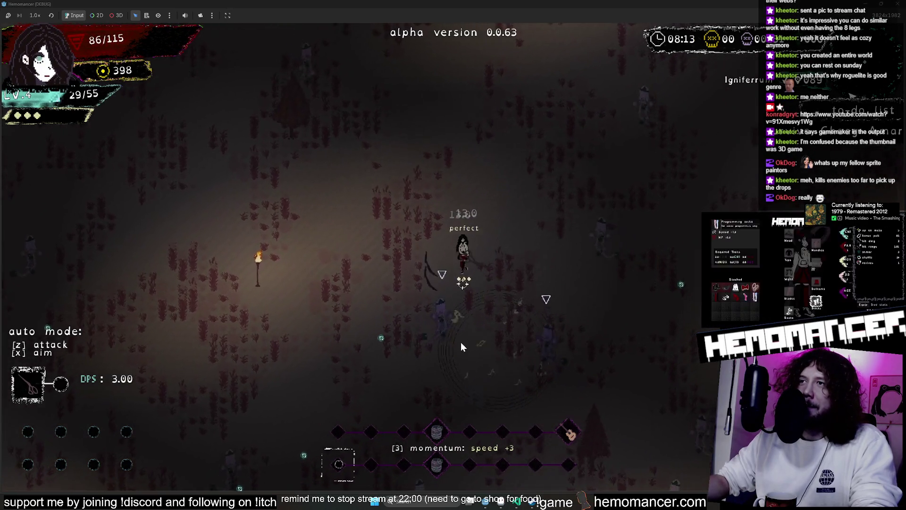
key("d")
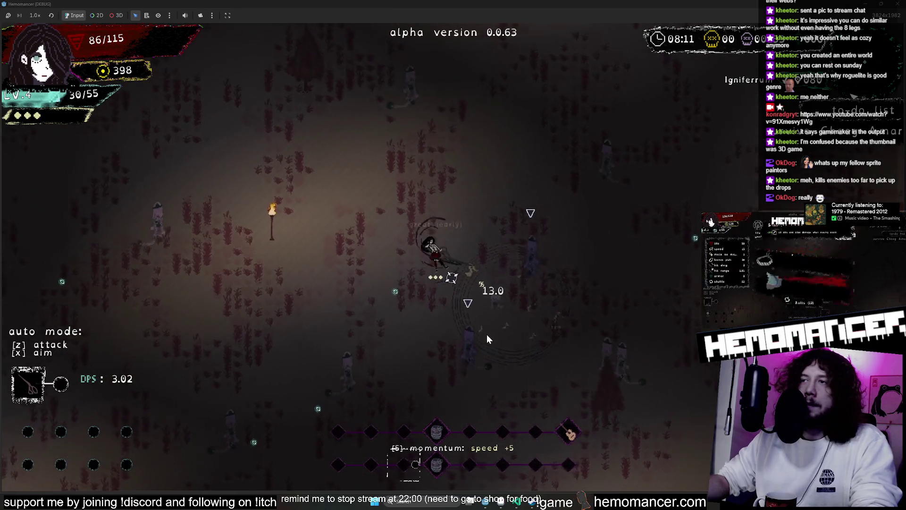
key("d")
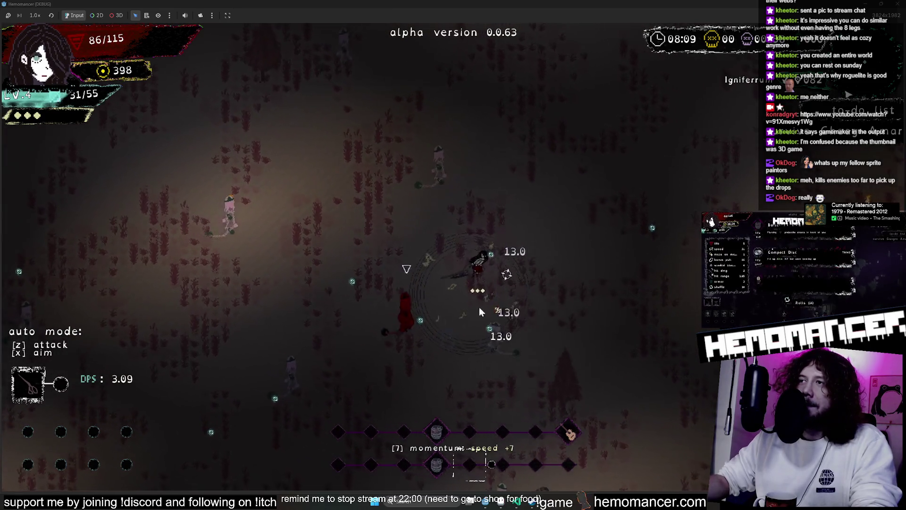
key("a")
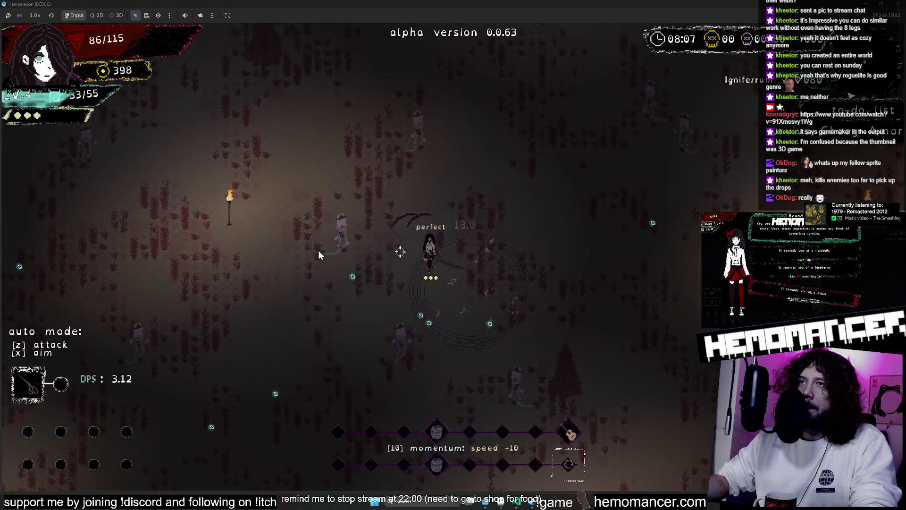
key("d")
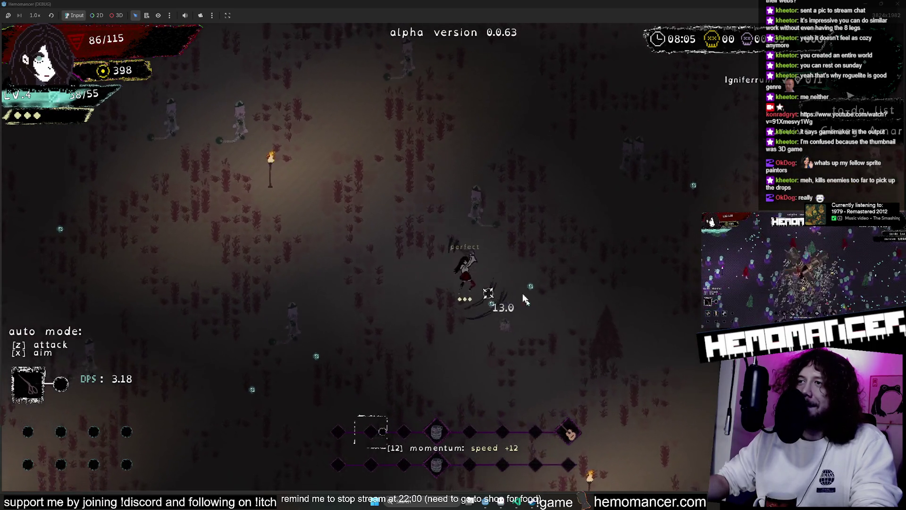
key("w")
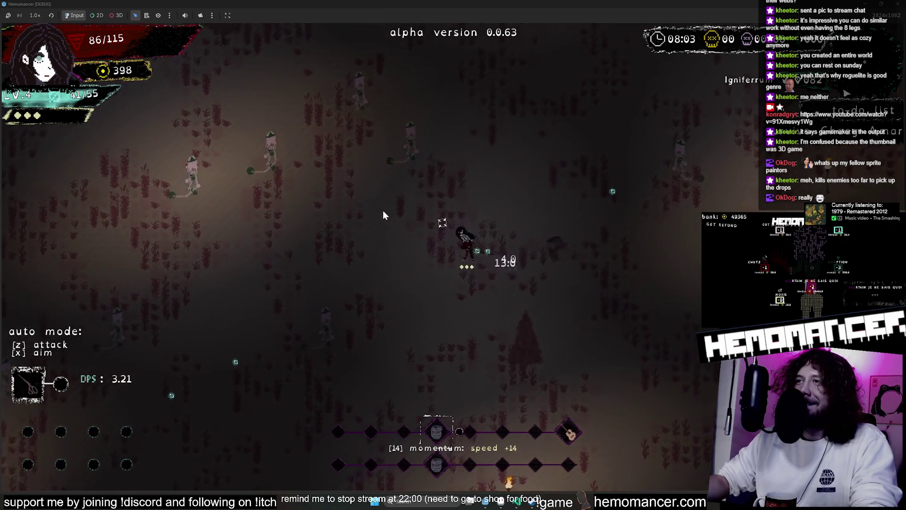
key("a")
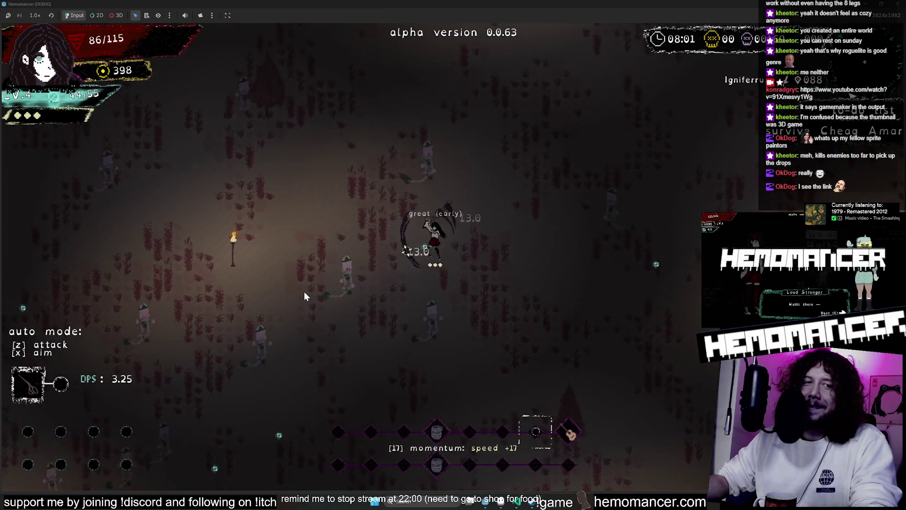
- Fight down-left, choose Datura on level-up, and play on until the character dies at 0/115
key("s")
key("a")
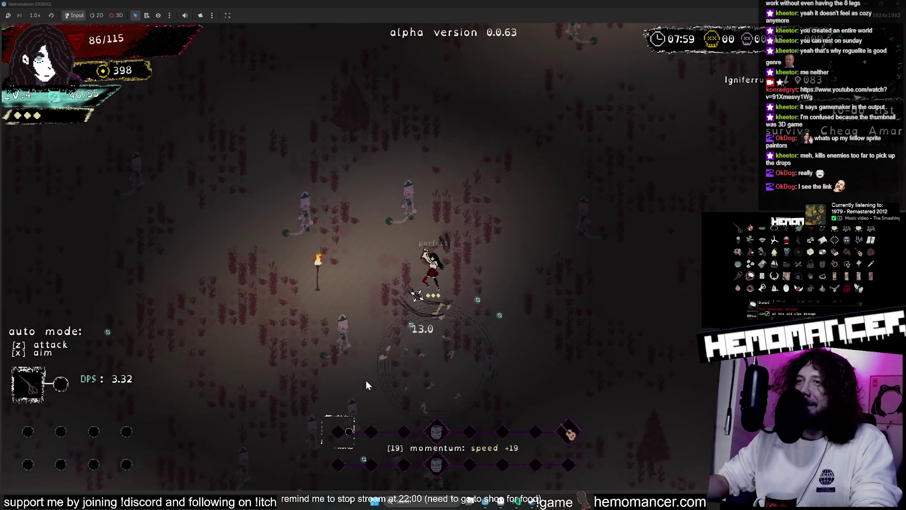
key("s")
key("a")
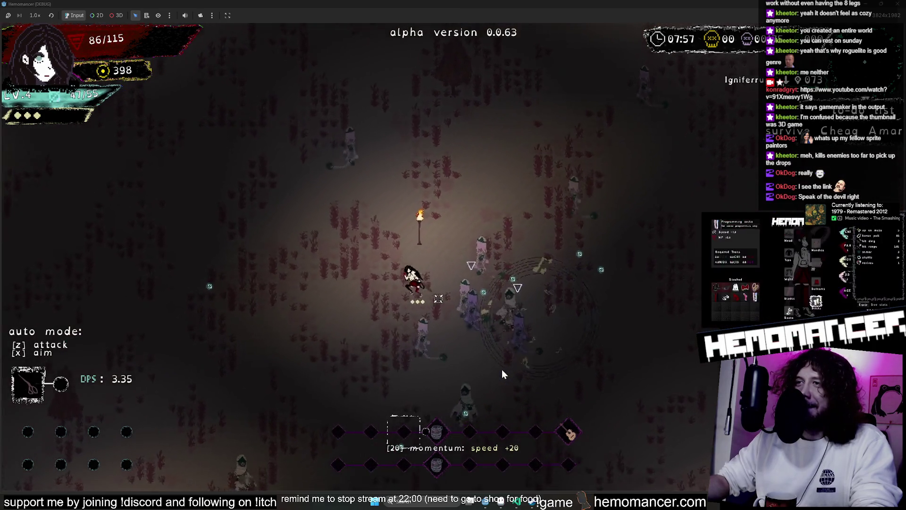
key("s")
key("a")
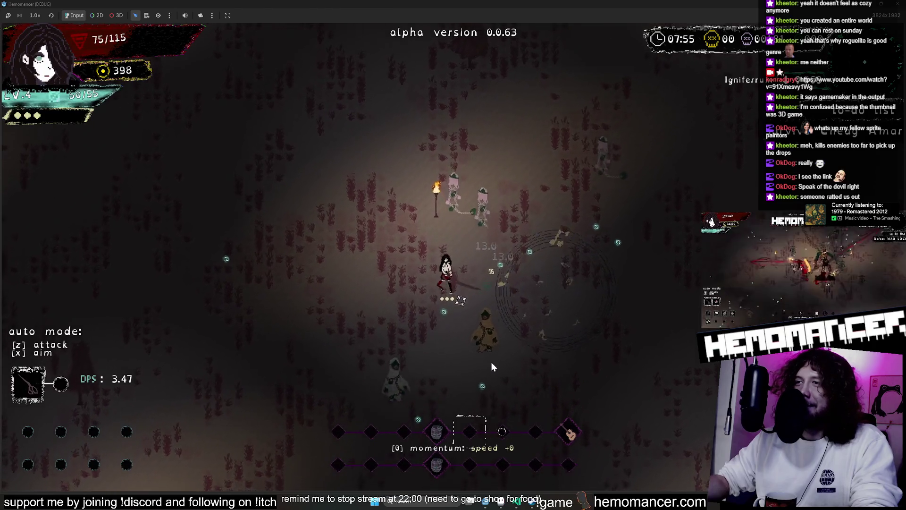
key("w")
key("a")
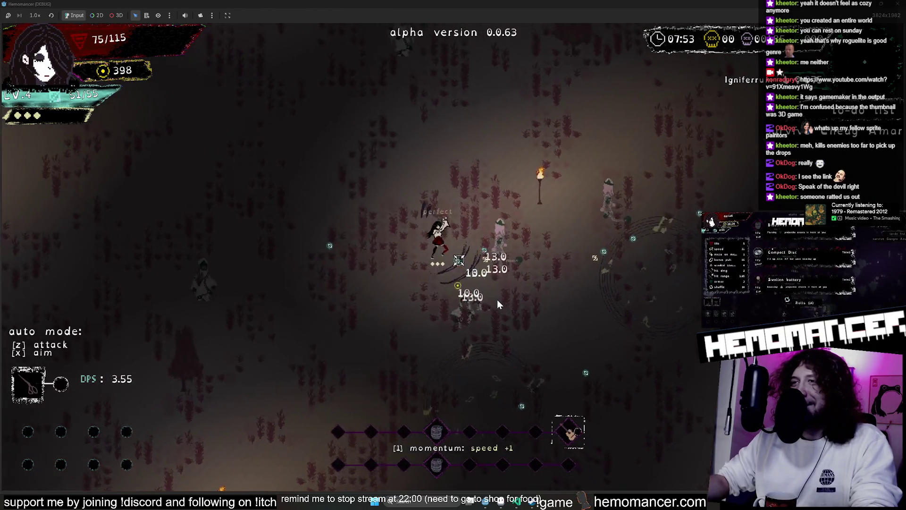
key("a")
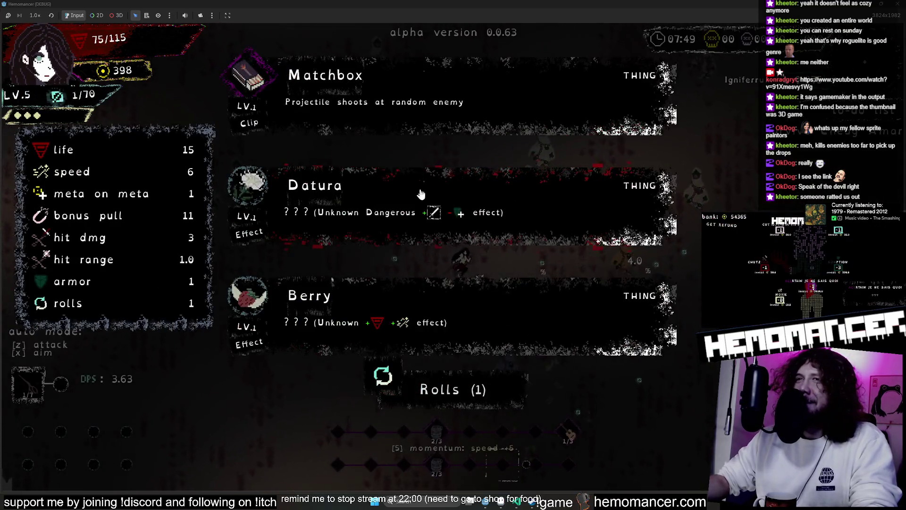
left_click(421, 194)
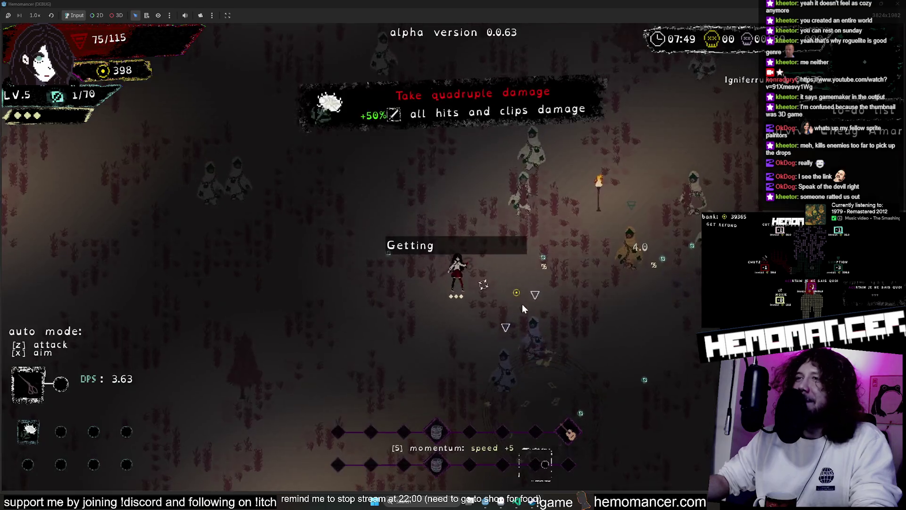
key("w")
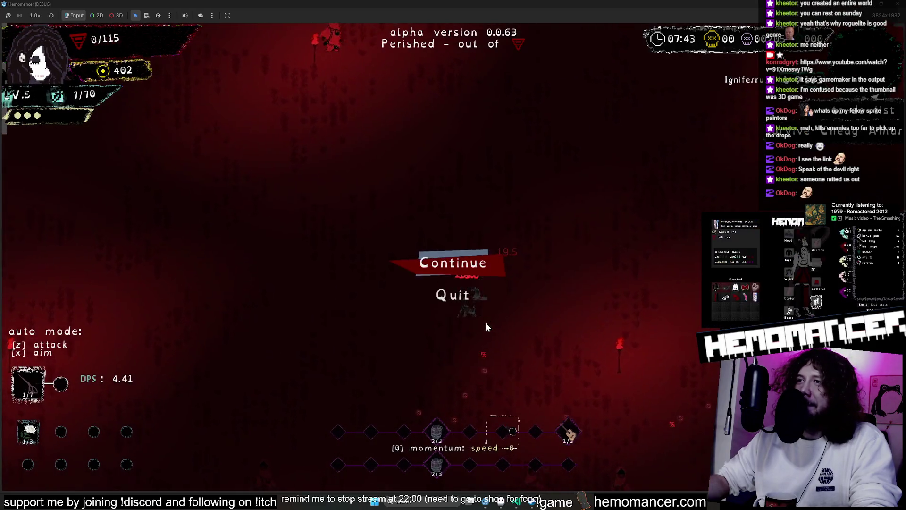
- Continue from the death screen back to the lobby and walk left past the Wardrobe
left_click(441, 262)
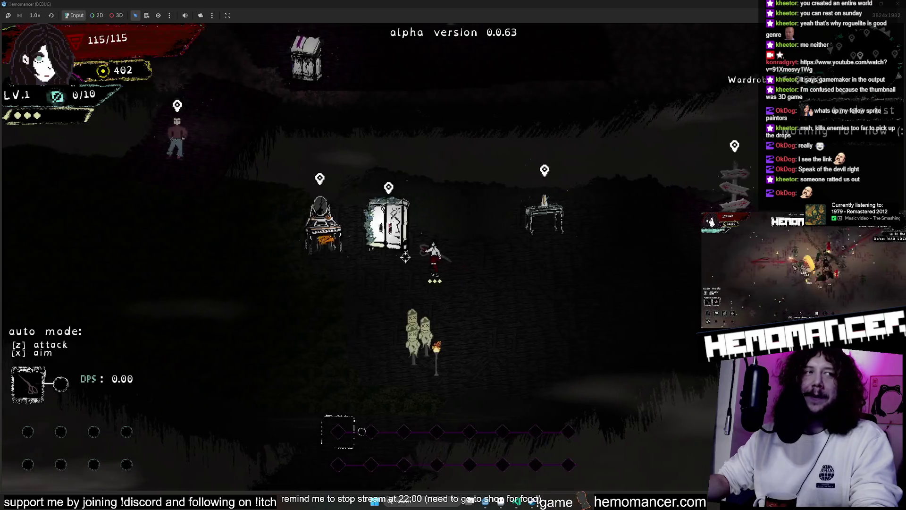
key("a")
key("a")
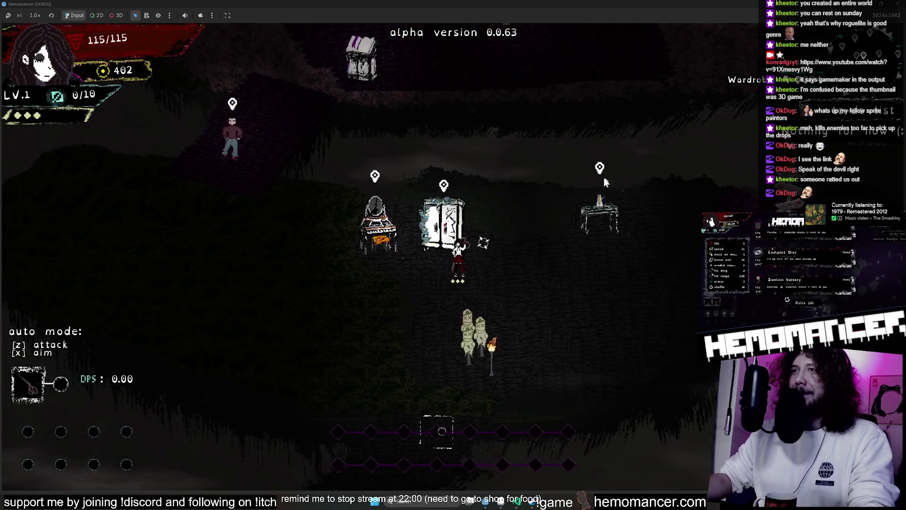
scroll(596, 184, "down", 3)
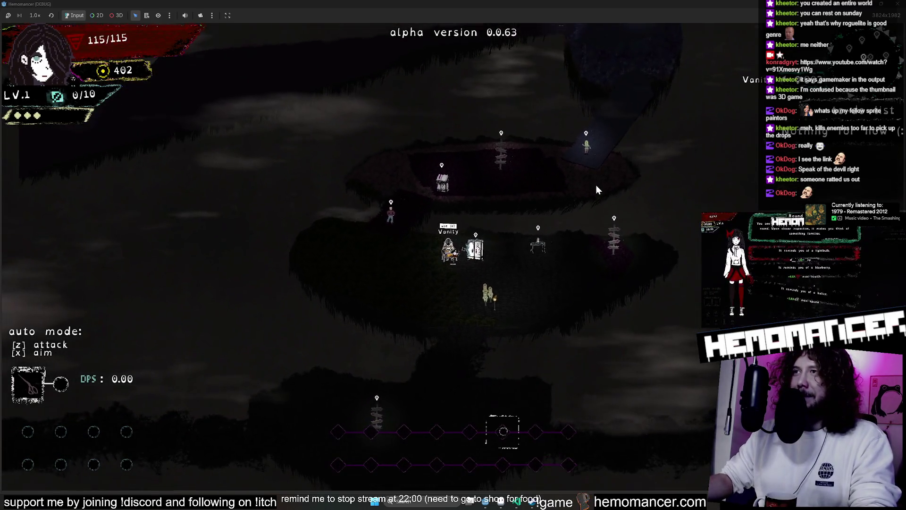
- Walk the character around the lobby between the Vanity, Wardrobe, Metronome table and signpost
key("d")
key("s")
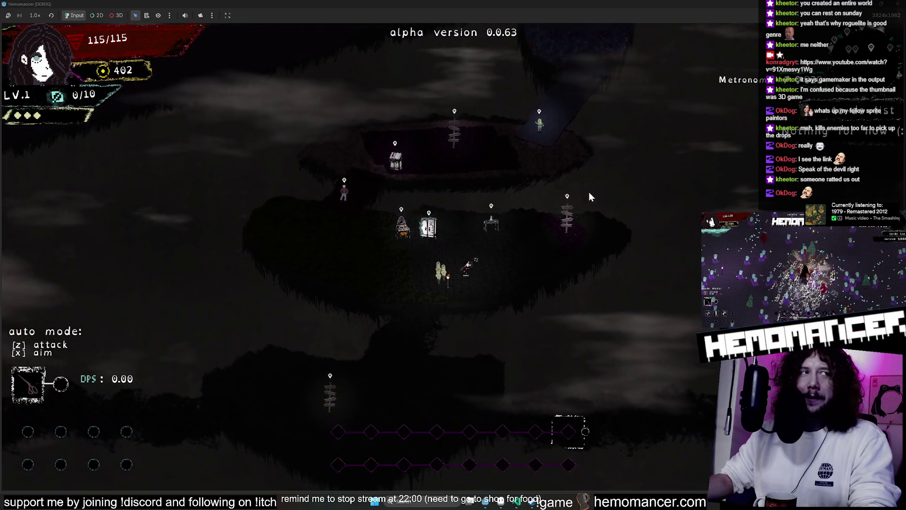
key("d")
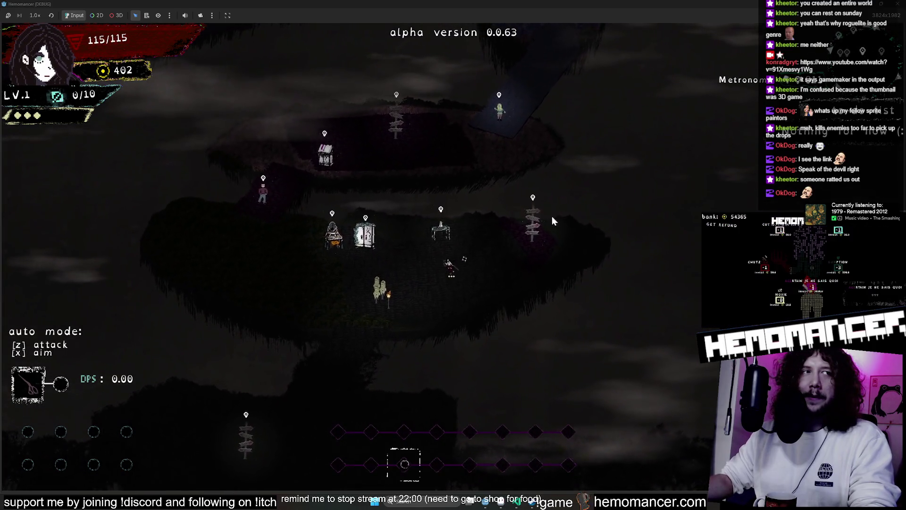
key("a")
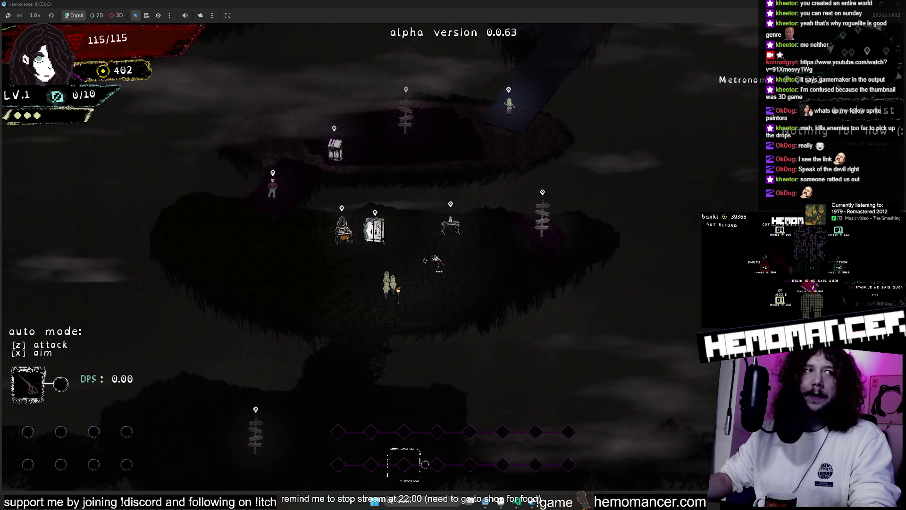
key("d")
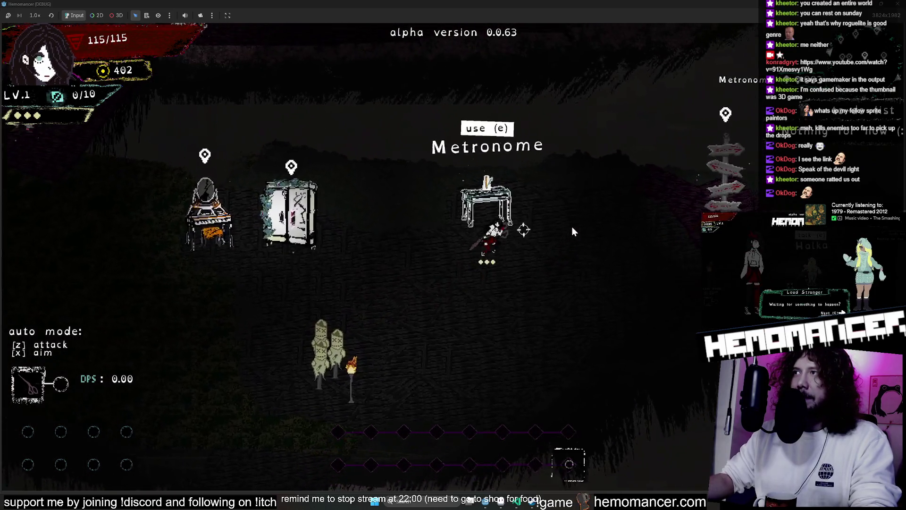
key("a")
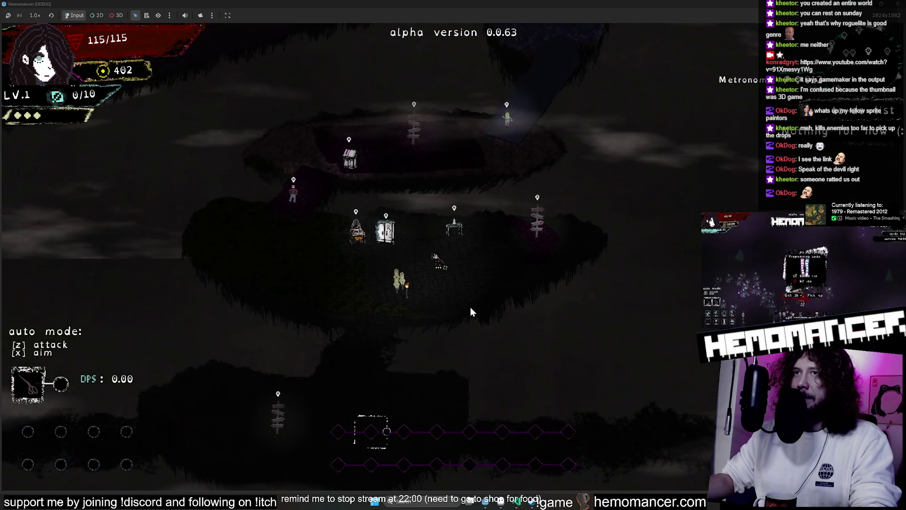
key("d")
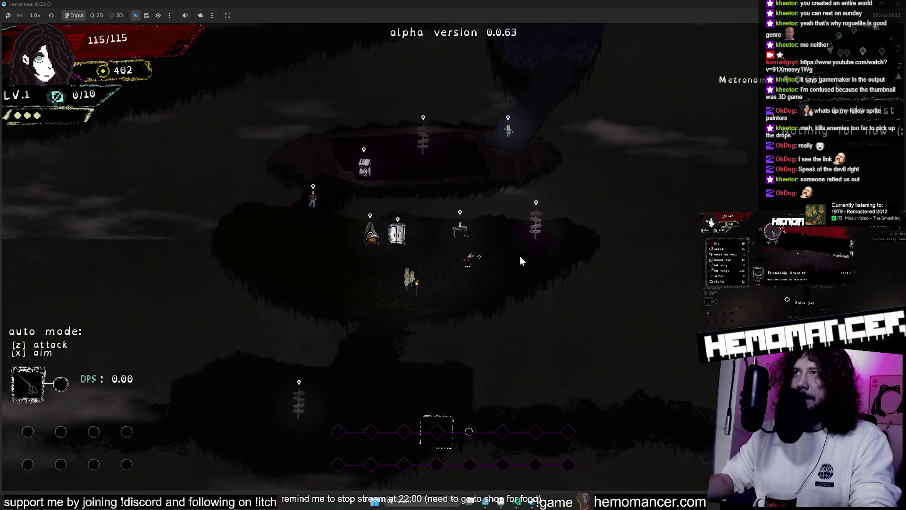
key("d")
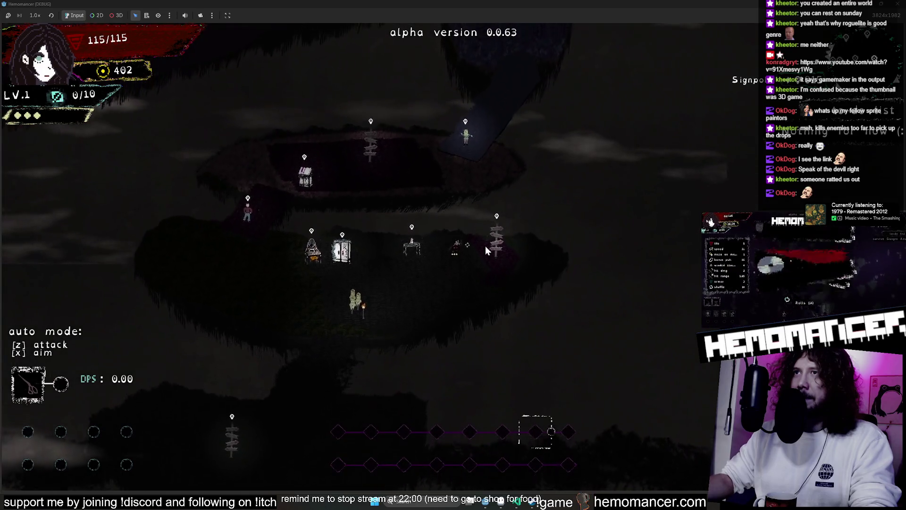
key("a")
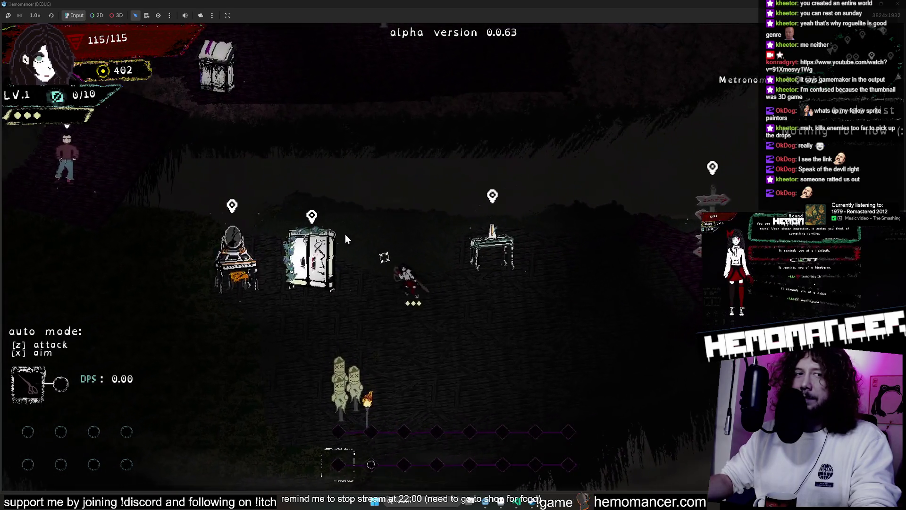
key("a")
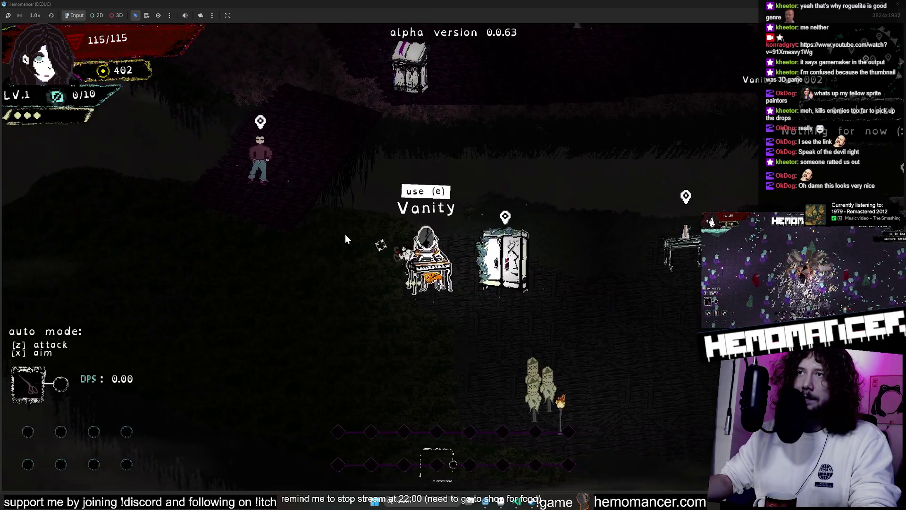
key("d")
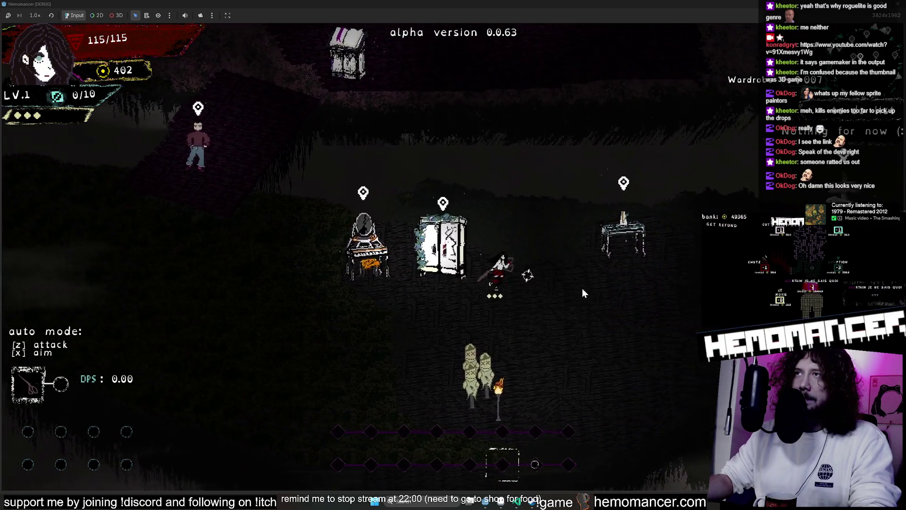
key("d")
key("s")
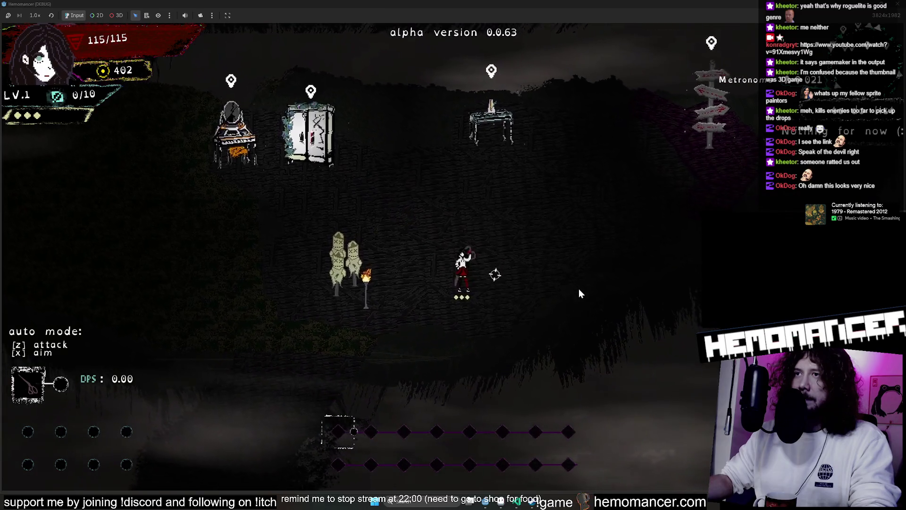
key("w")
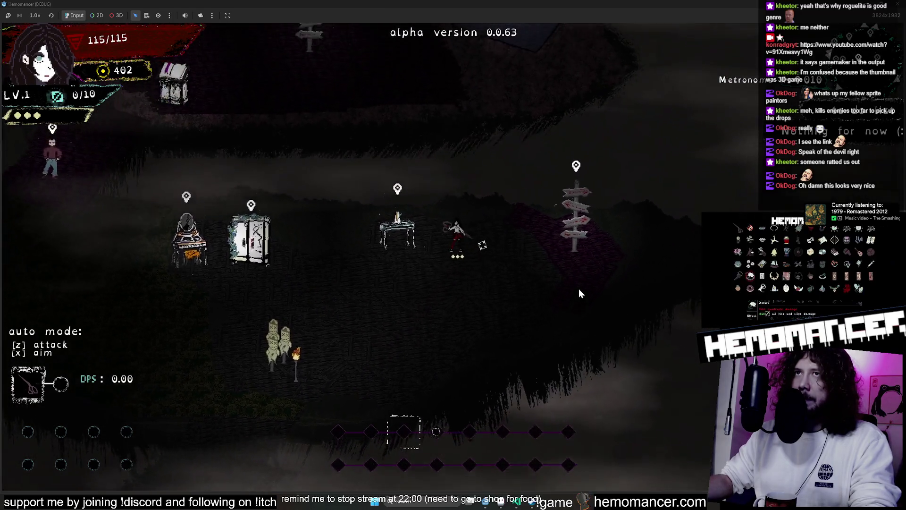
key("a")
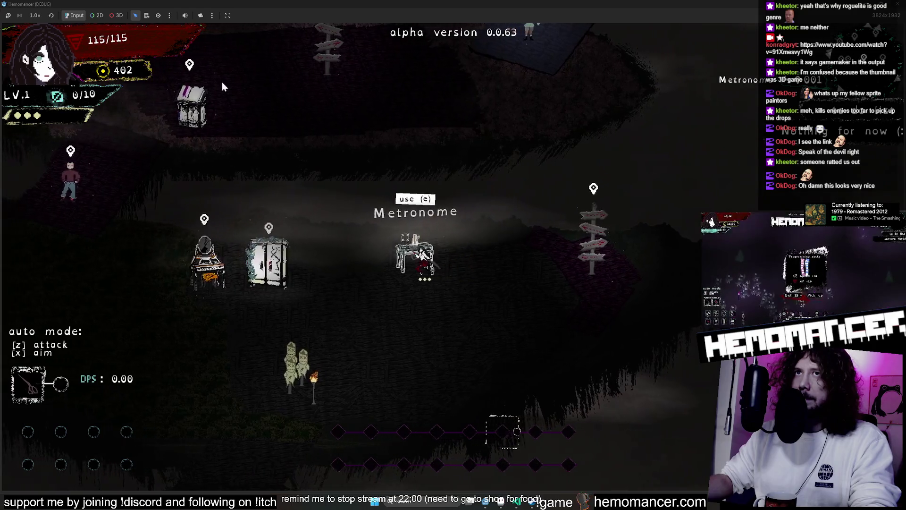
key("a")
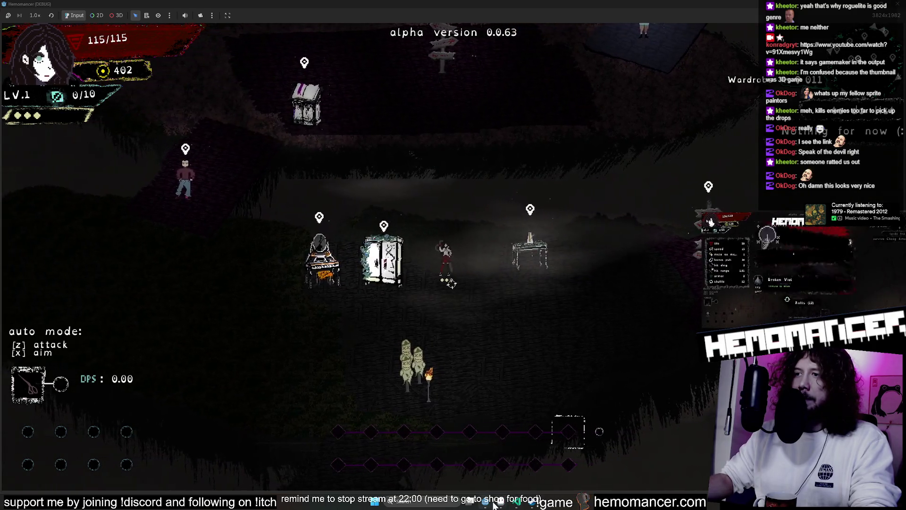
- Back in the Godot editor, open the LobbyLog scene
mouse_move(494, 505)
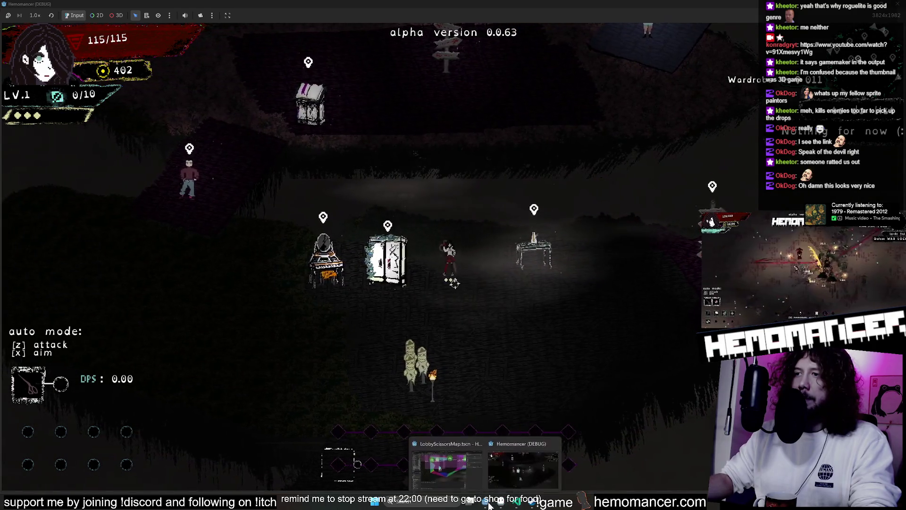
left_click(428, 456)
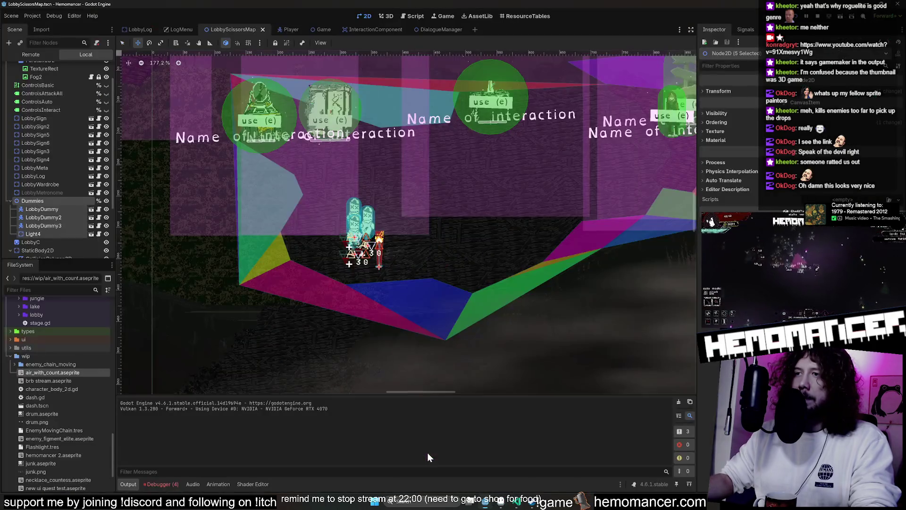
left_click(91, 176)
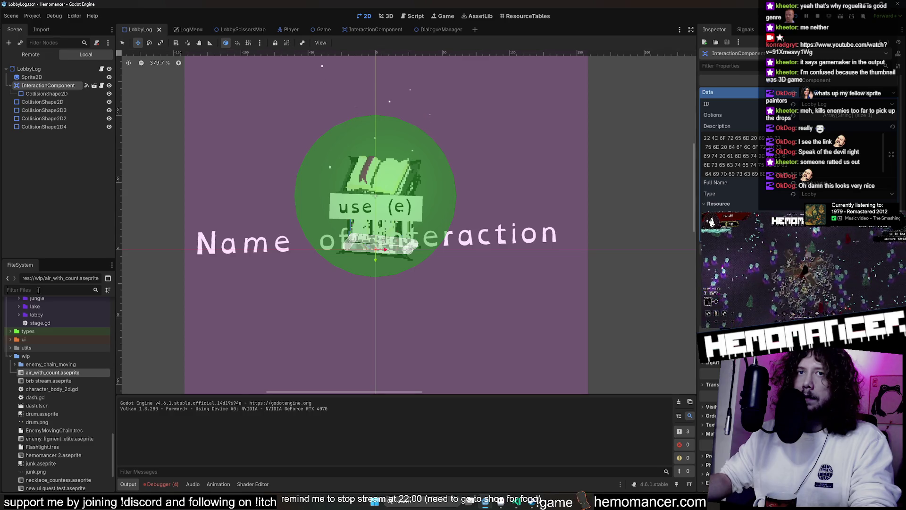
- Filter FileSystem for 'log' and open lobby_log.aseprite externally in Aseprite
type("log")
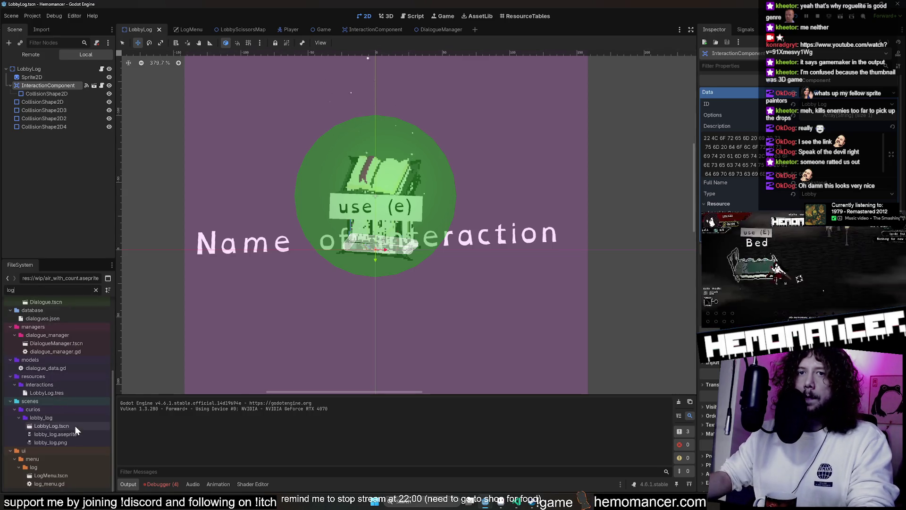
right_click(75, 434)
left_click(138, 478)
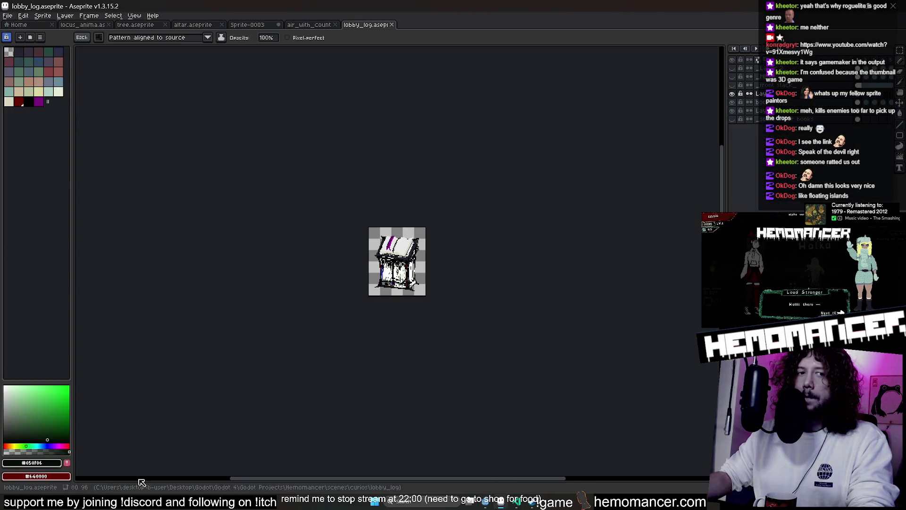
- Zoom into the lobby_log book sprite, select the 1px pencil, and pan to the book's top
scroll(426, 231, "up", 2)
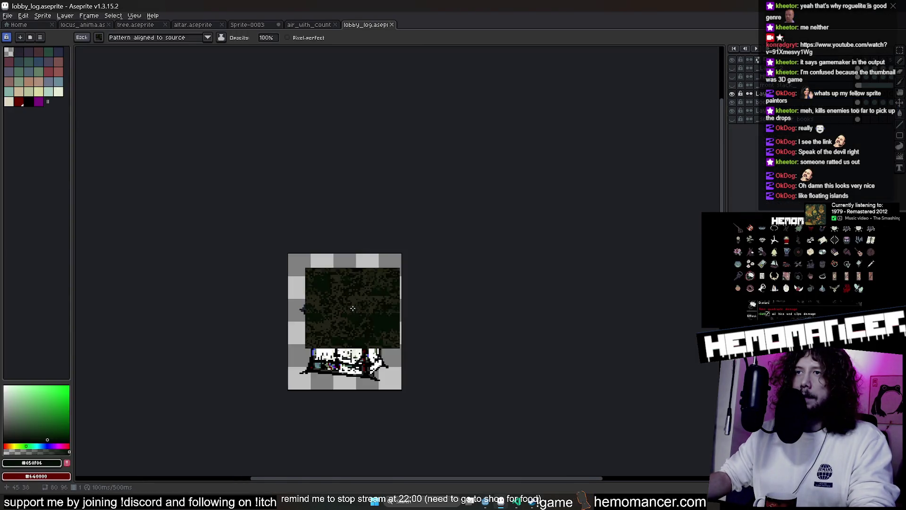
key("b")
scroll(404, 307, "up", 1)
left_click_drag(440, 297, 491, 225)
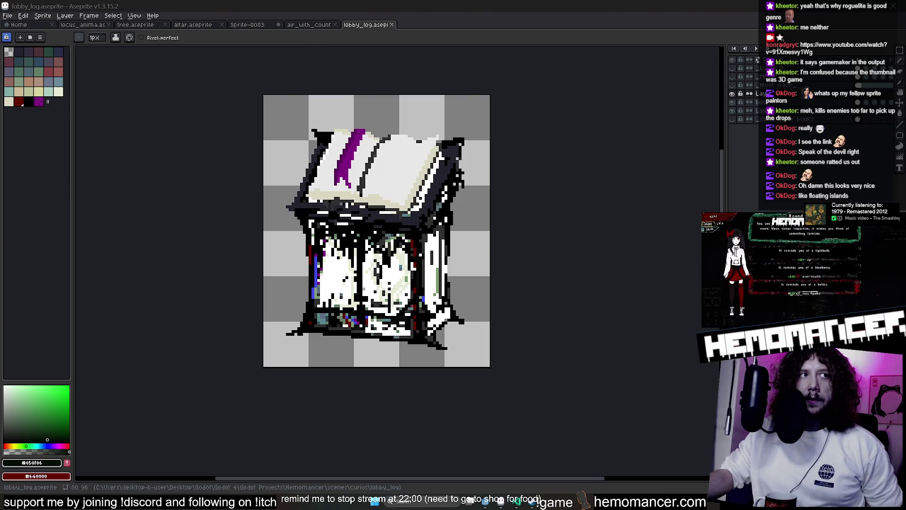
scroll(417, 191, "up", 1)
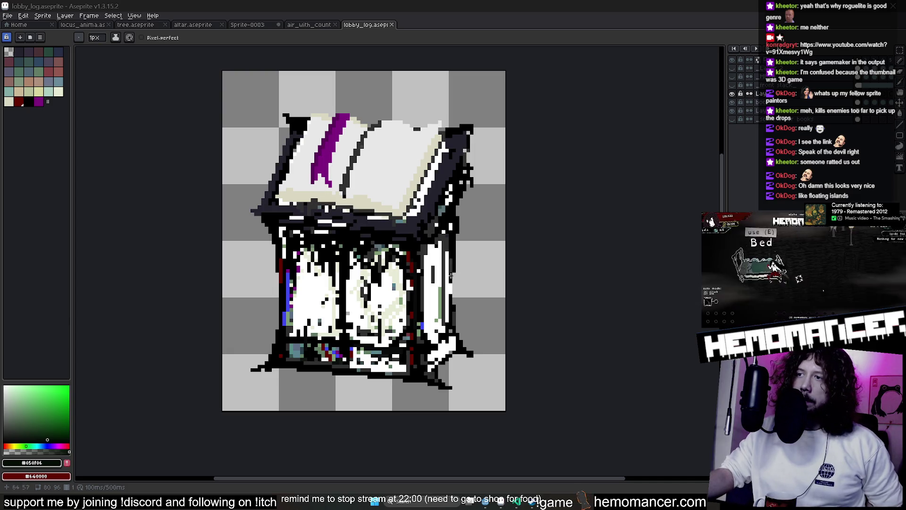
left_click(512, 464)
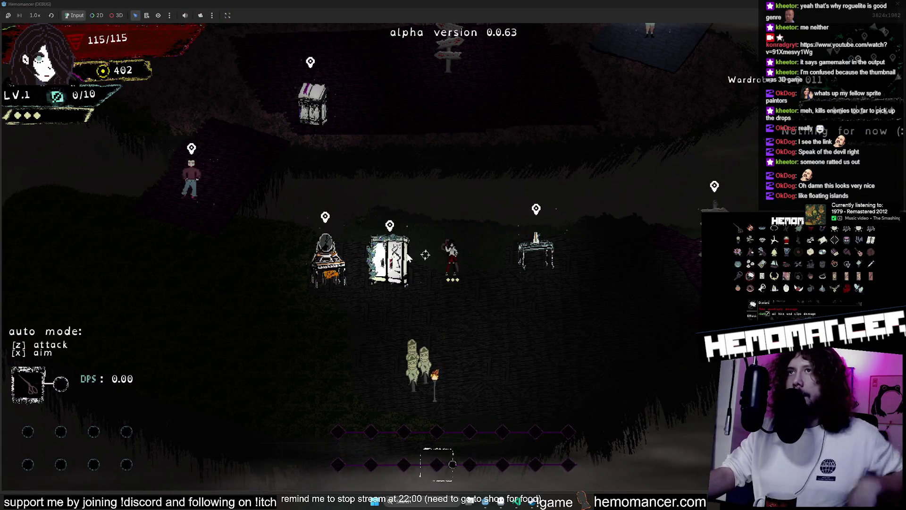
- Walk left past the wardrobe and stop beside it to see its prompt
key("Left")
key("Up")
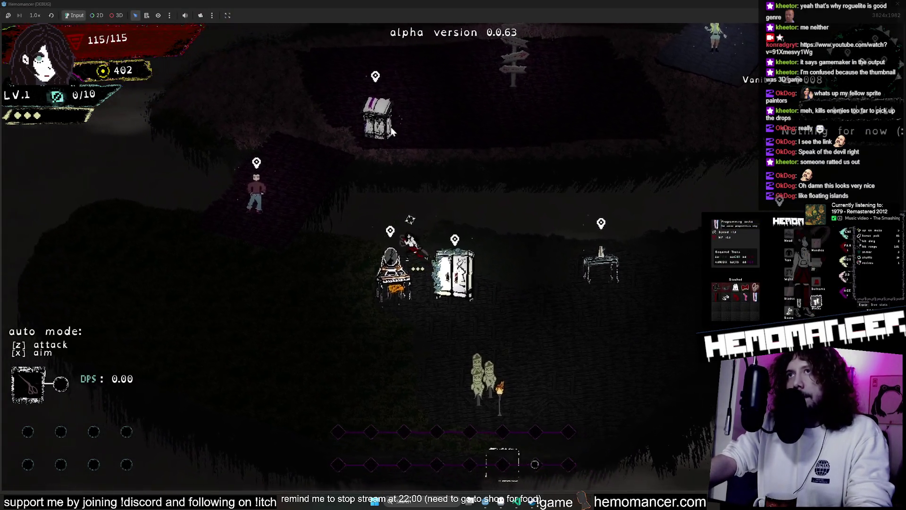
key("Down")
key("Right")
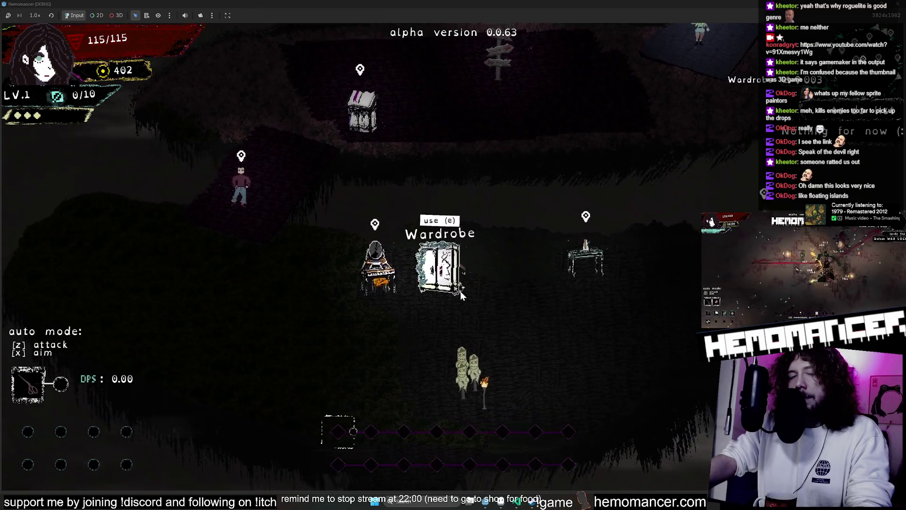
- Walk to the vanity and away, then return to Aseprite's locus_anima.aseprite tab
key("Left")
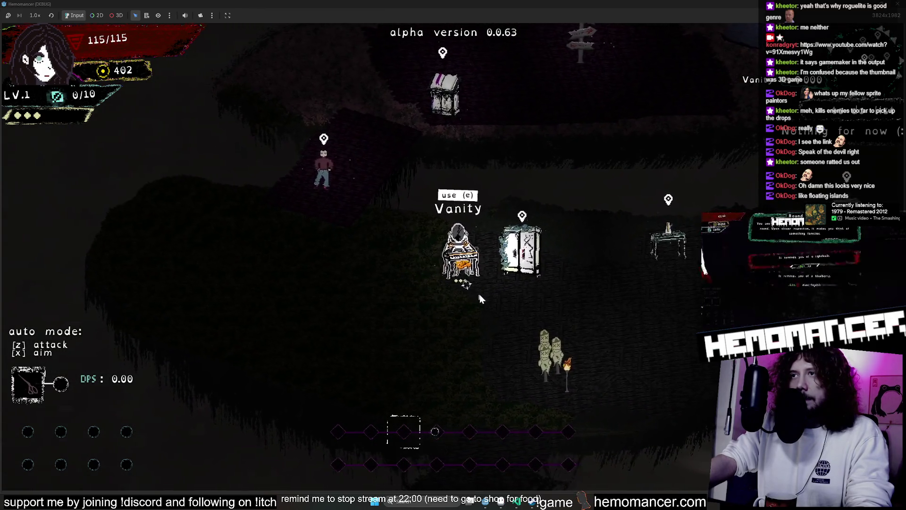
key("Down")
key("Down")
key("Right")
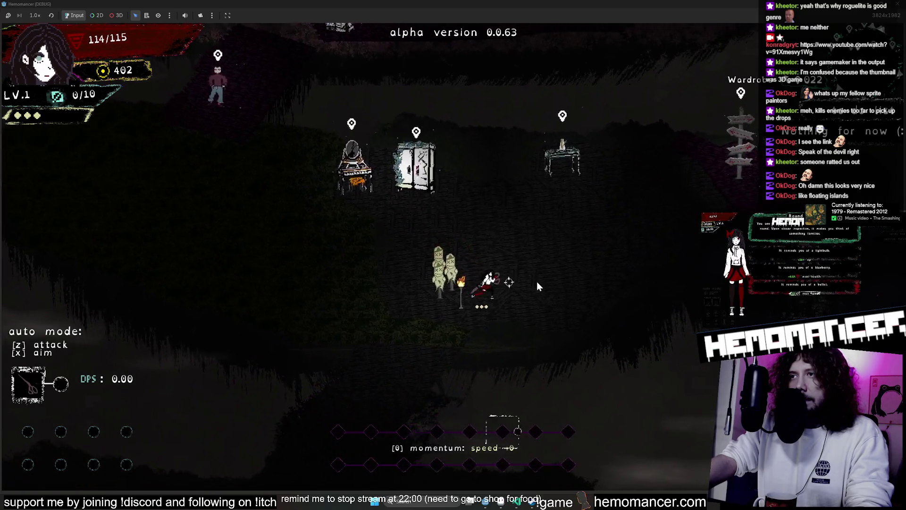
key("alt+Tab")
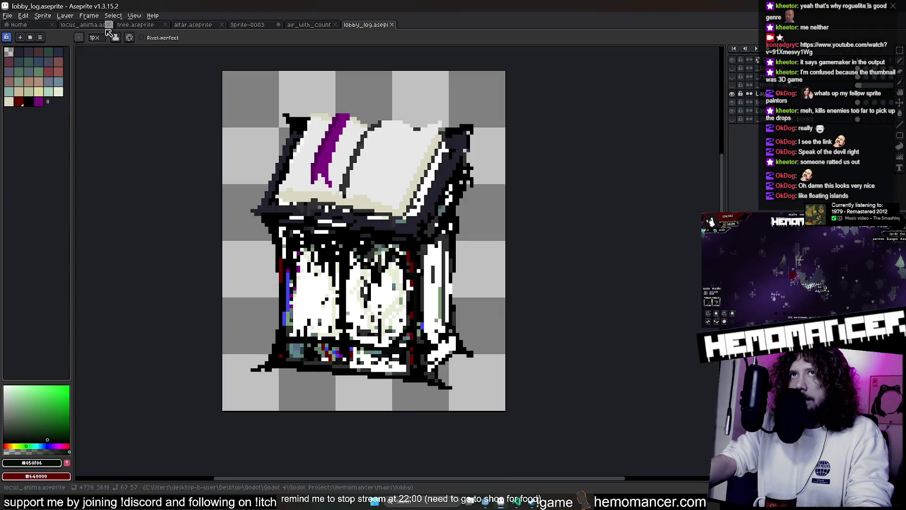
left_click(79, 26)
- Zoom and pan around the locus_anima map, ending on the upper floating islands
scroll(368, 182, "up", 5)
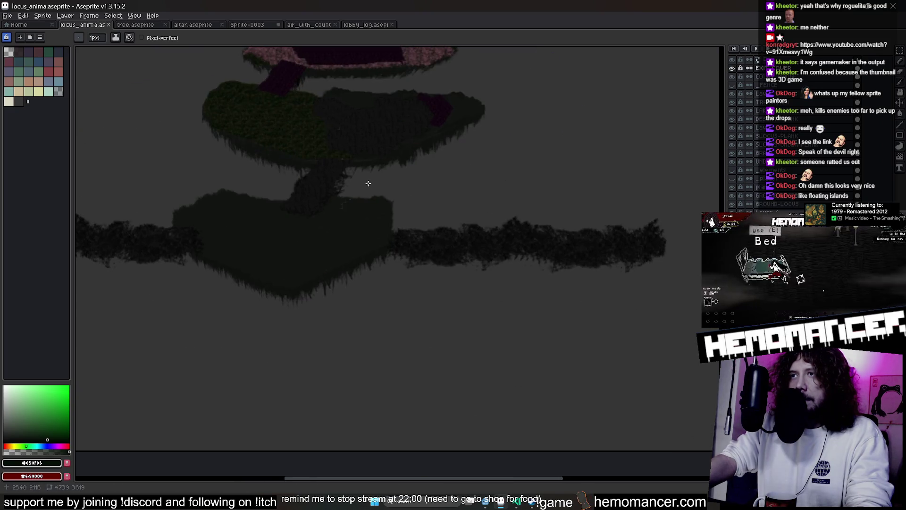
mouse_move(508, 329)
left_mouse_down()
mouse_move(479, 316)
mouse_move(558, 235)
mouse_move(406, 166)
mouse_move(468, 212)
mouse_move(422, 228)
mouse_move(398, 202)
mouse_move(382, 158)
mouse_move(603, 218)
left_mouse_up()
scroll(603, 218, "down", 4)
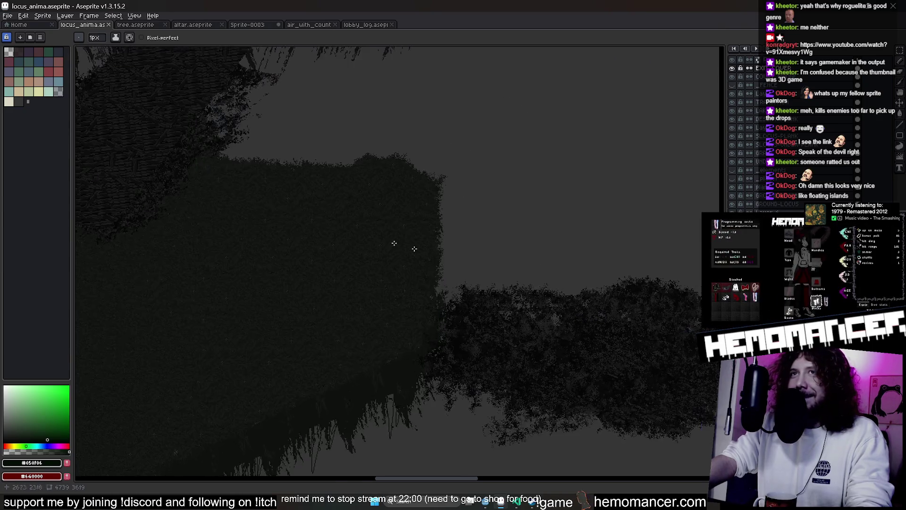
scroll(397, 209, "up", 2)
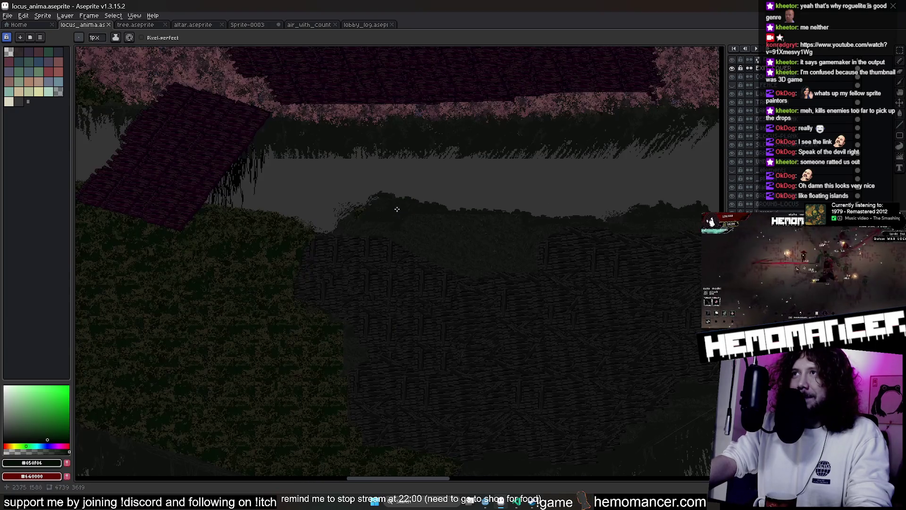
left_click_drag(395, 267, 362, 241)
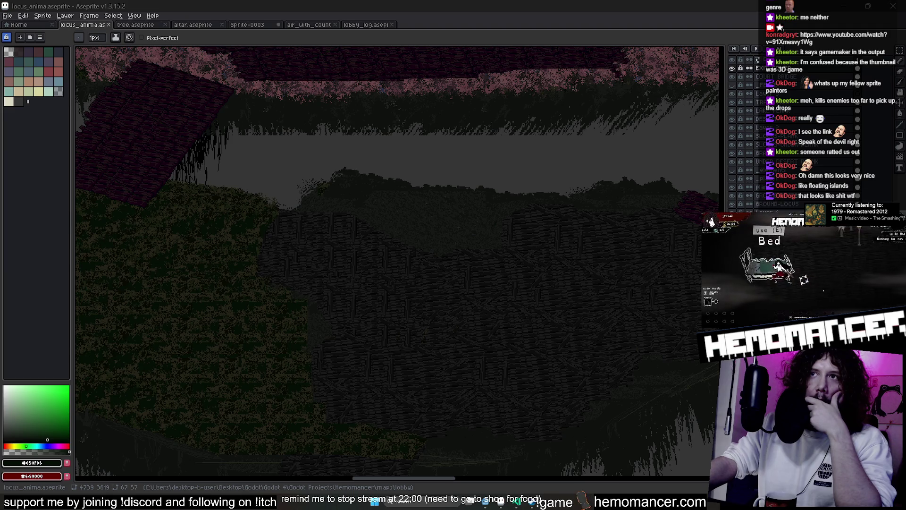
scroll(338, 335, "down", 5)
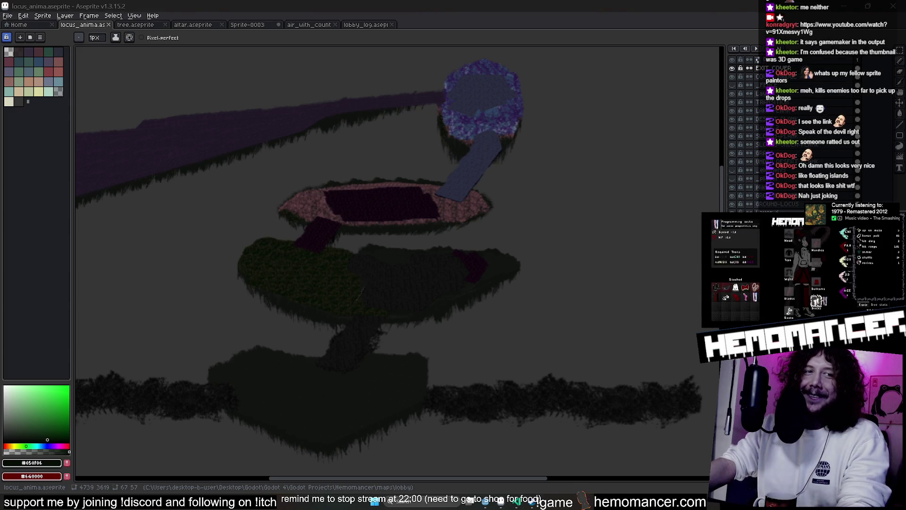
mouse_move(401, 311)
left_mouse_down()
mouse_move(435, 263)
mouse_move(415, 260)
mouse_move(382, 284)
mouse_move(368, 271)
left_mouse_up()
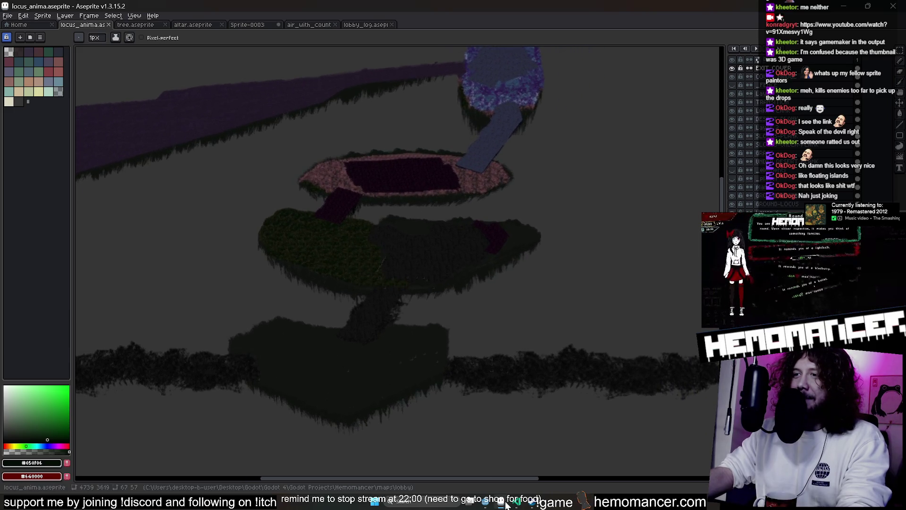
left_click(529, 467)
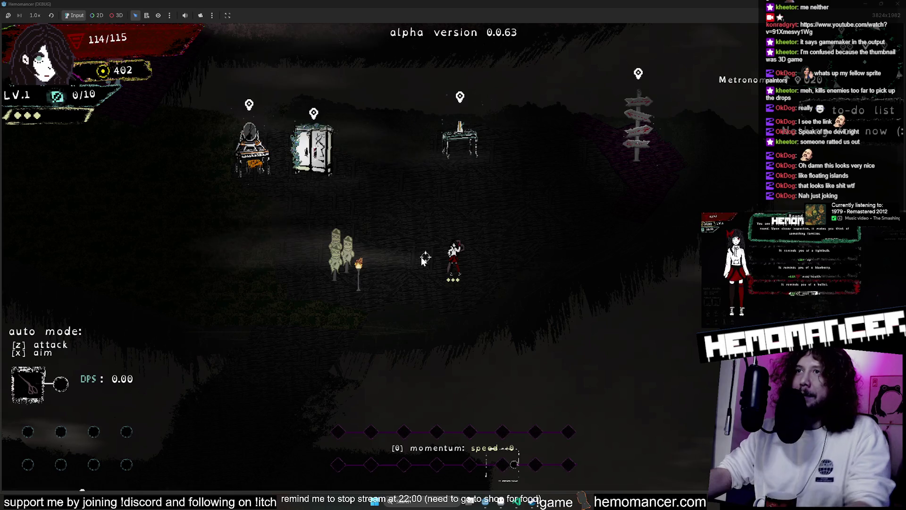
- Walk up to the vanity and wardrobe, then down-right to attack the scarecrow dummies
key("w")
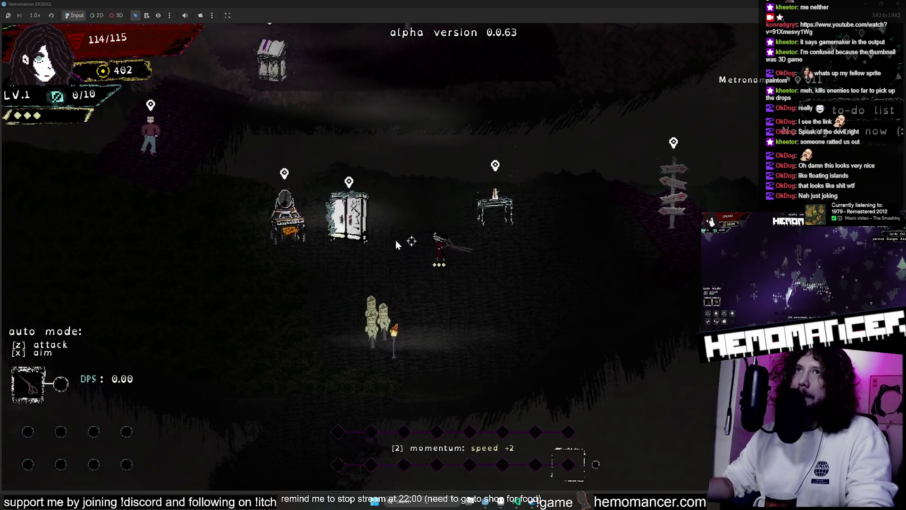
key("w")
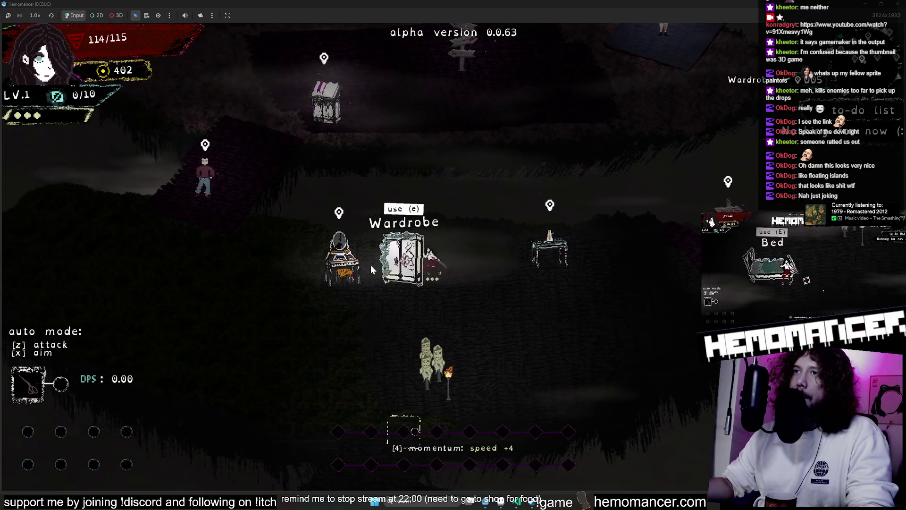
key("w")
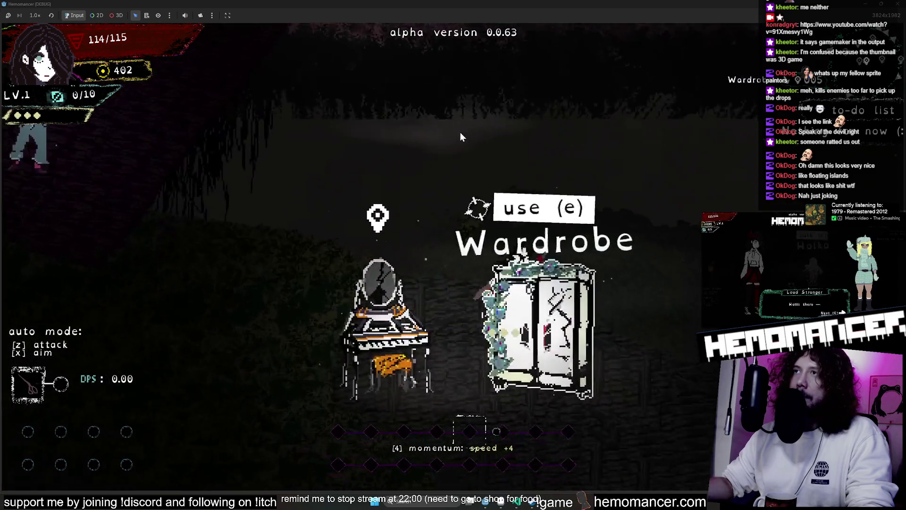
key("d")
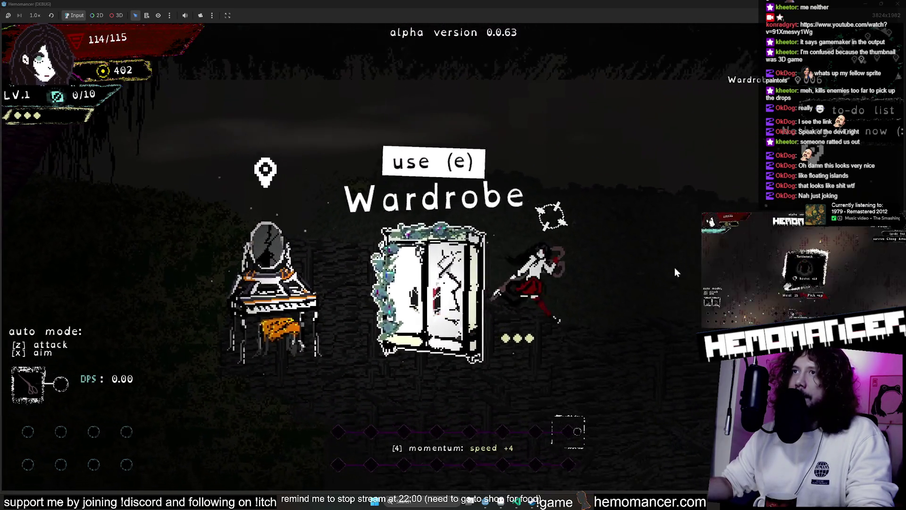
key("s")
key("d")
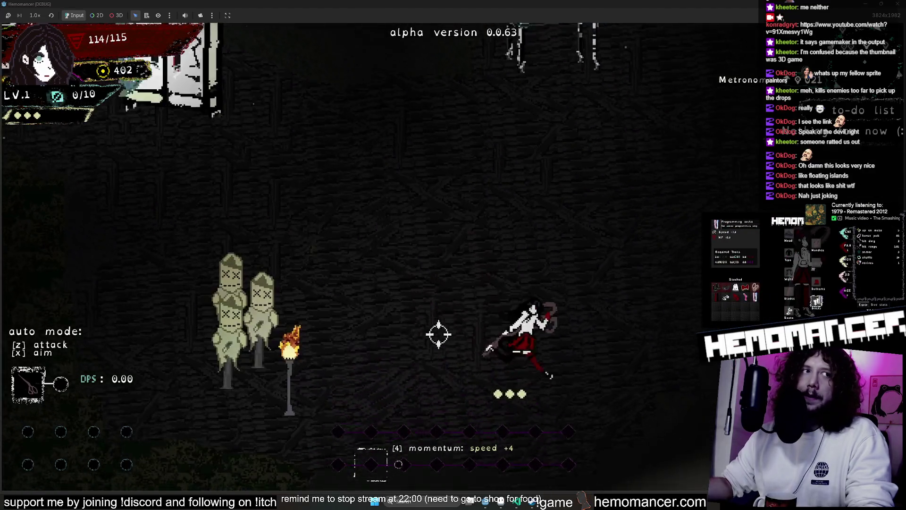
key("w")
key("a")
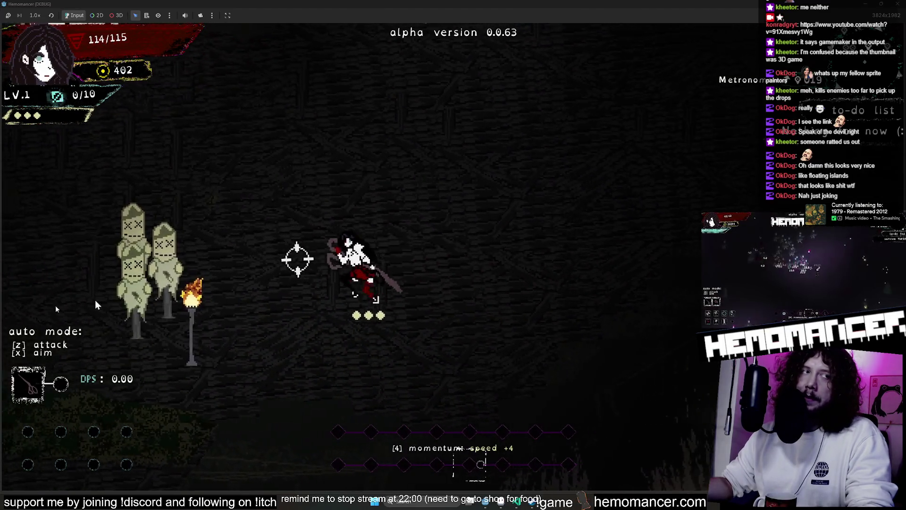
key("a")
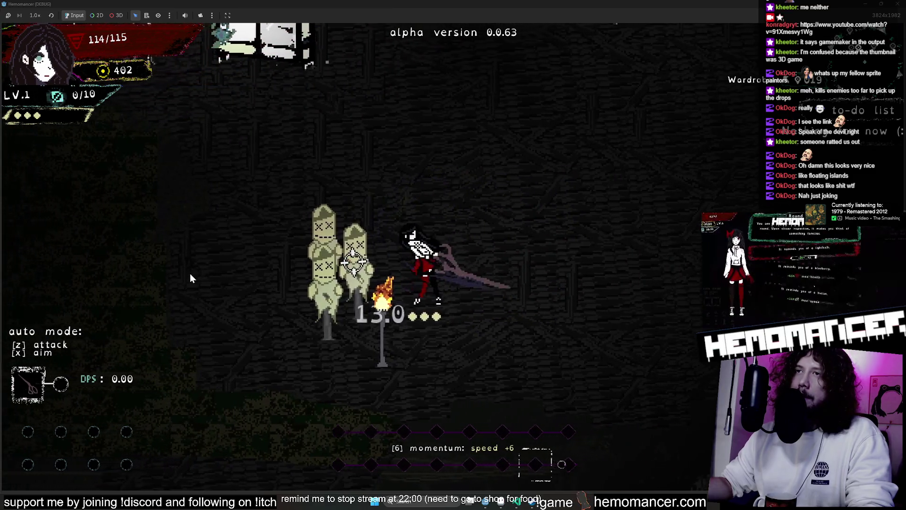
- Move past the wardrobe onto the Signpole, then step away from it
key("w")
key("a")
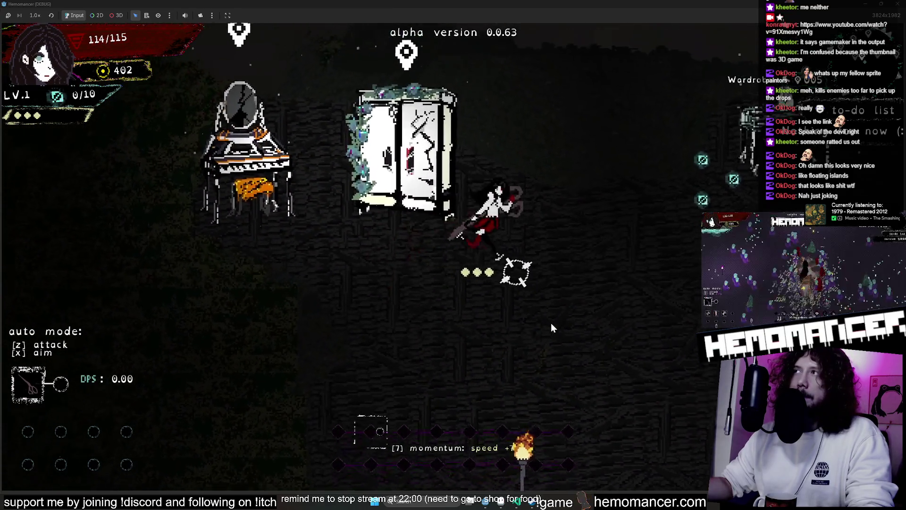
key("d")
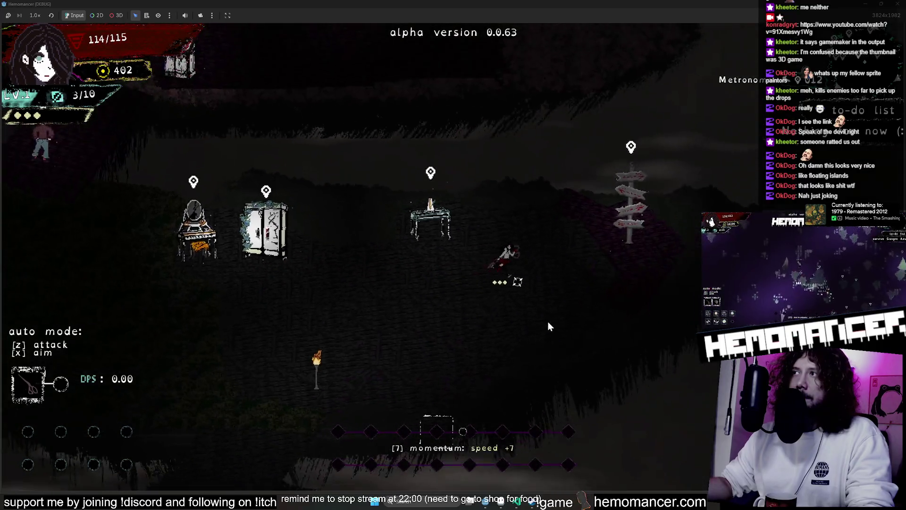
key("d")
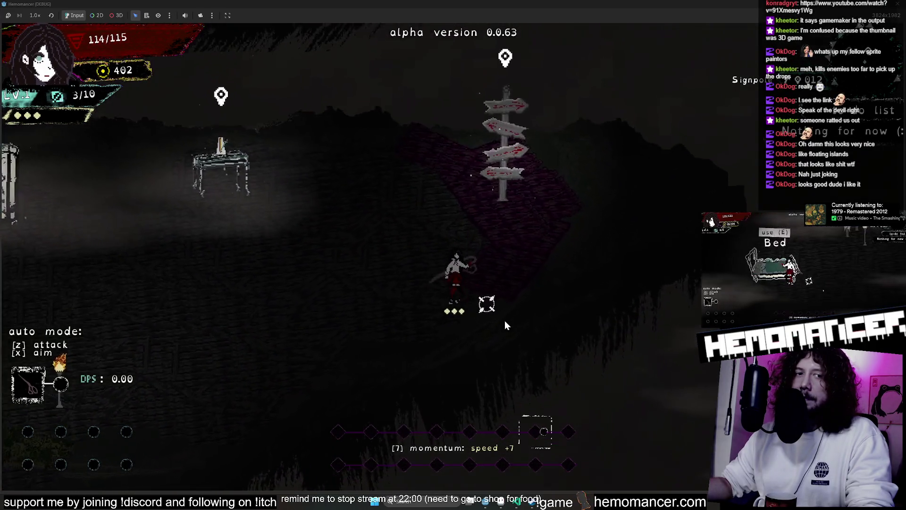
key("w")
key("d")
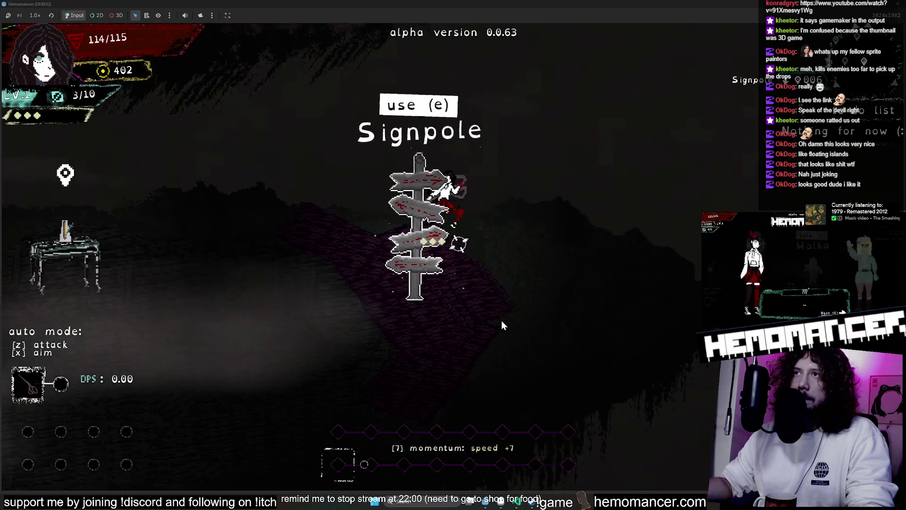
key("a")
key("s")
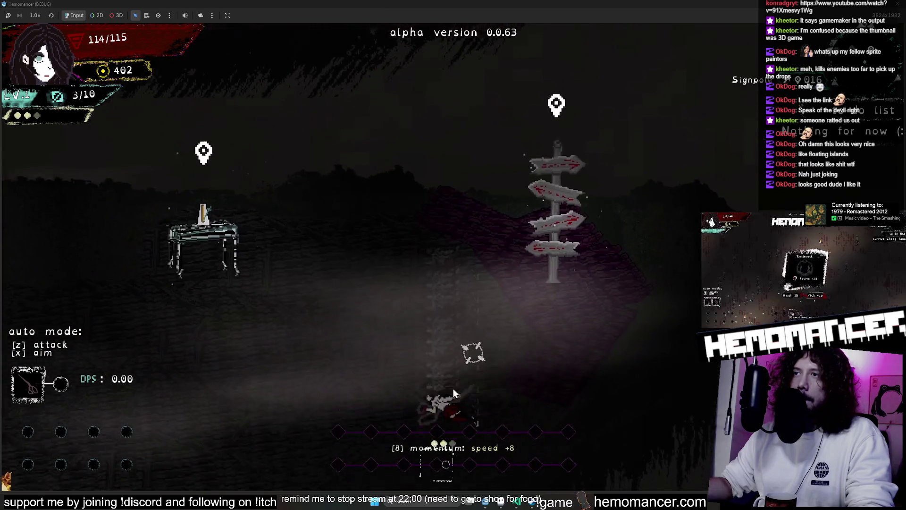
- Run between the metronome table and vanity/wardrobe, up toward the signpost and back
key("a")
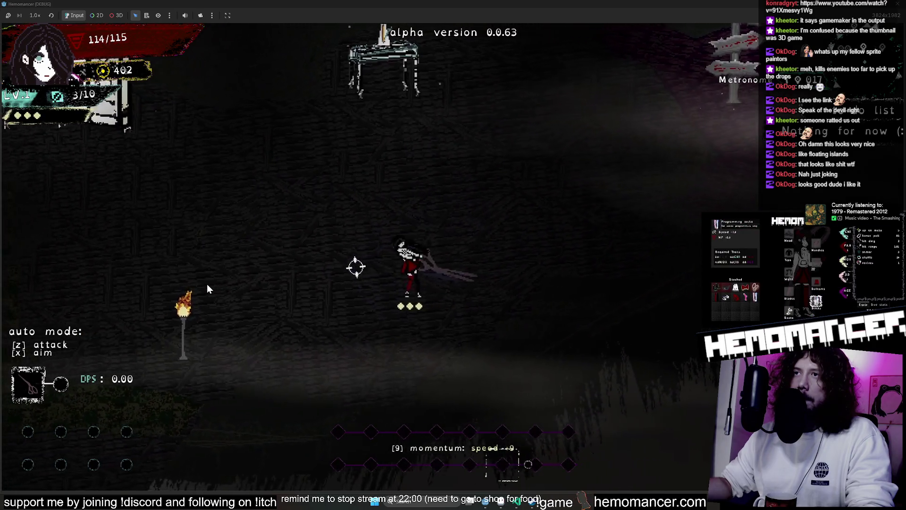
key("a")
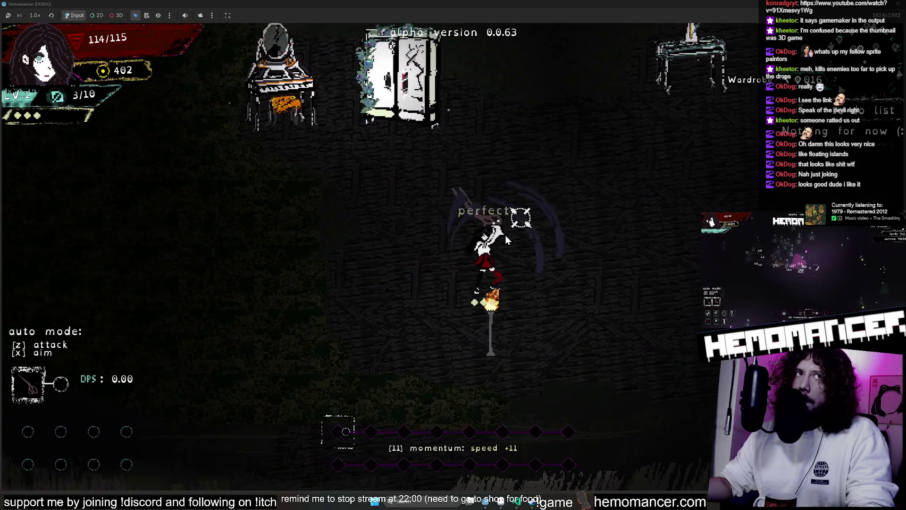
key("d")
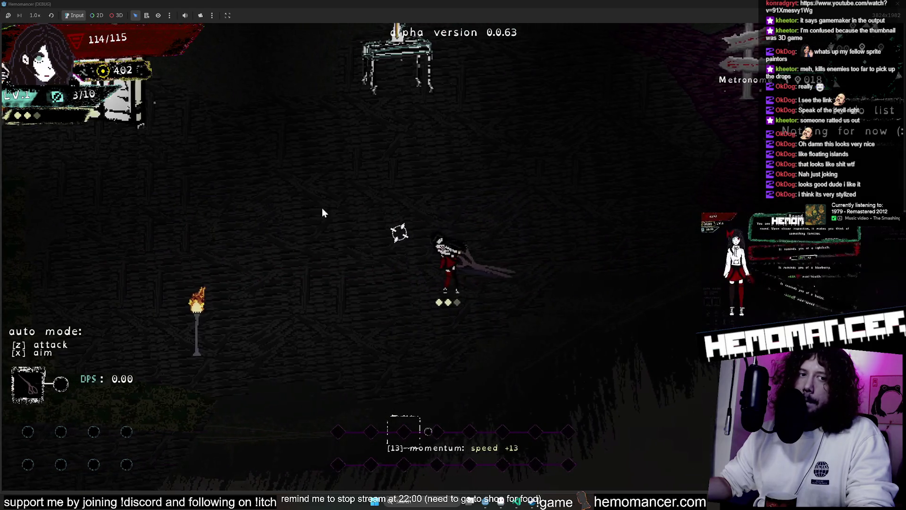
key("a")
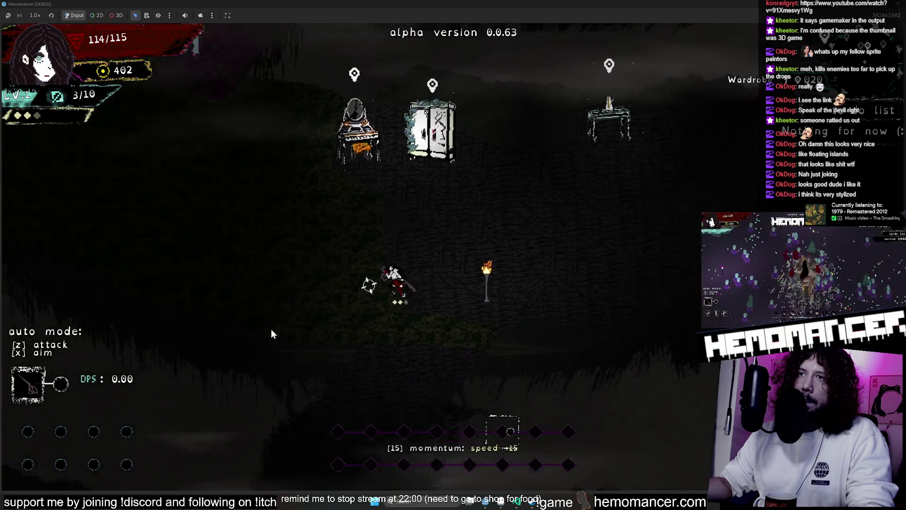
key("d")
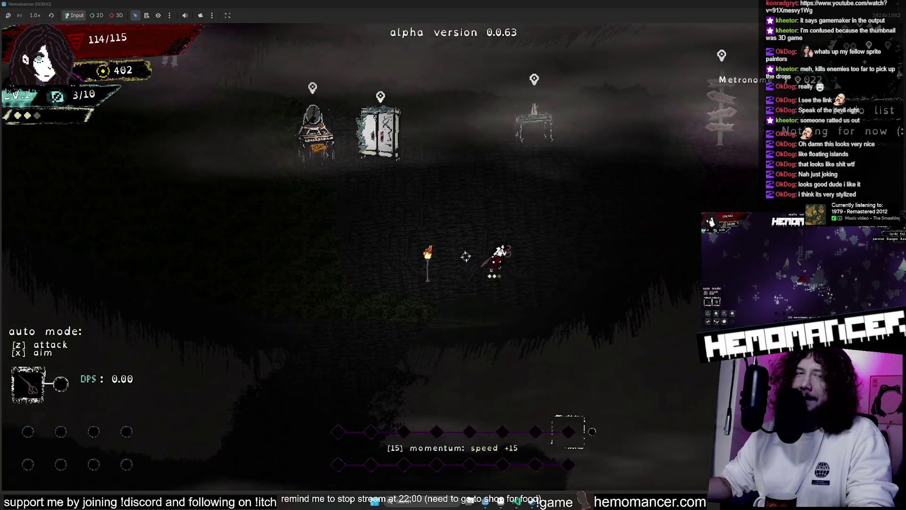
key("w")
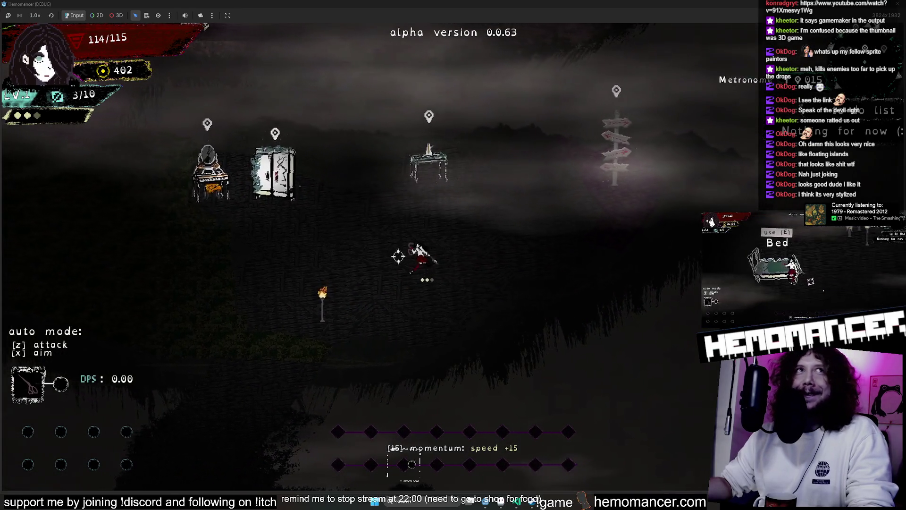
key("a")
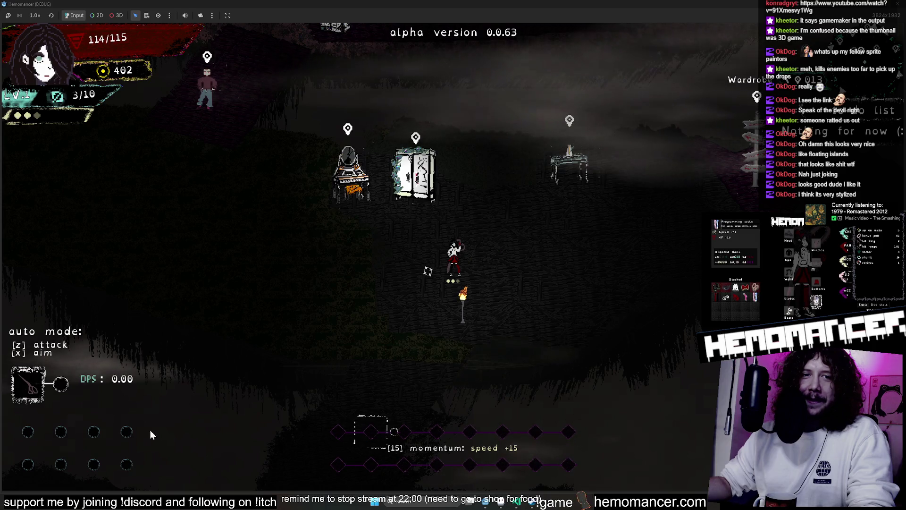
- Run back and forth between wardrobe and metronome to build momentum to speed +25
key("a")
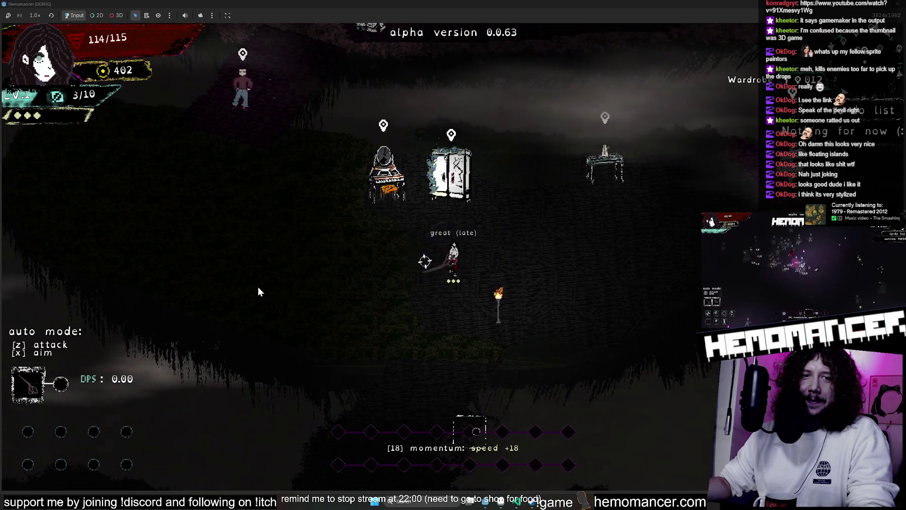
key("d")
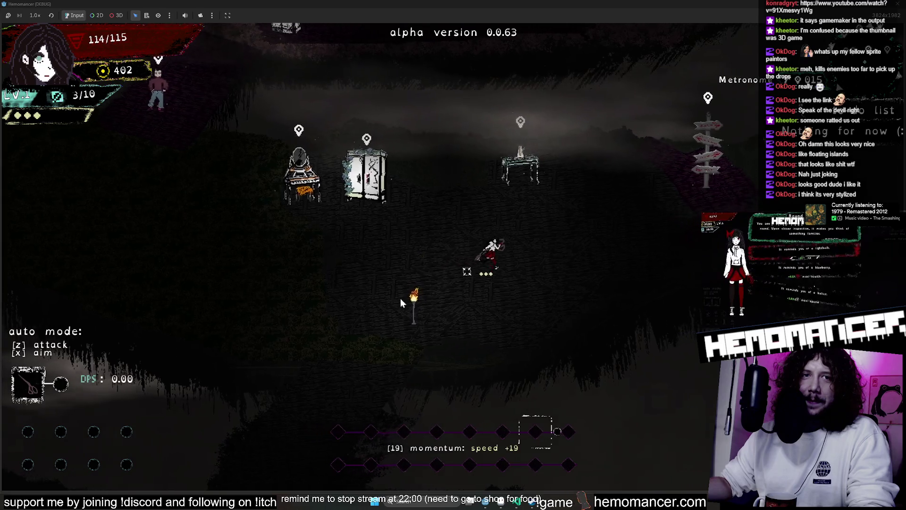
key("w")
key("a")
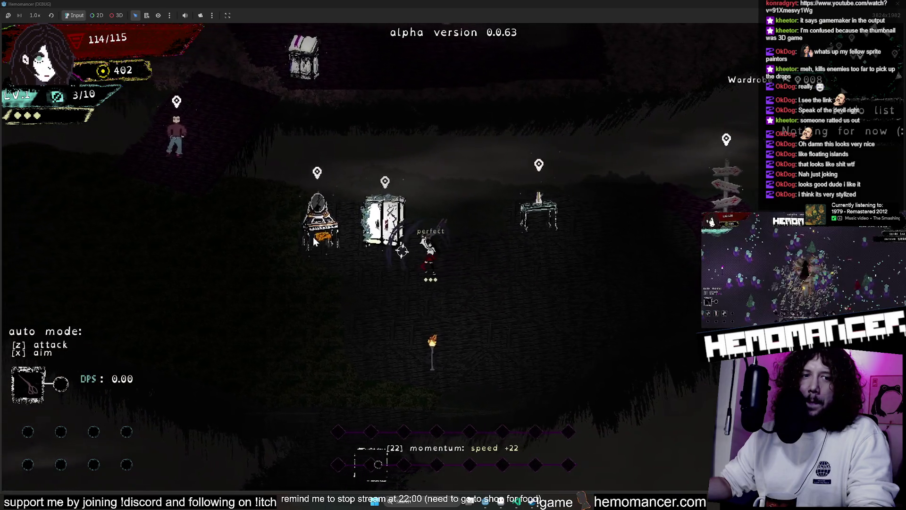
key("d")
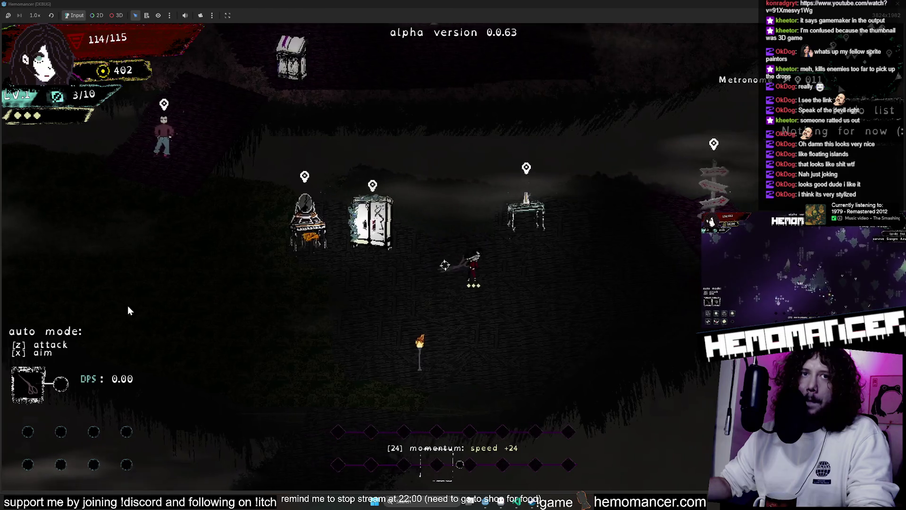
key("d")
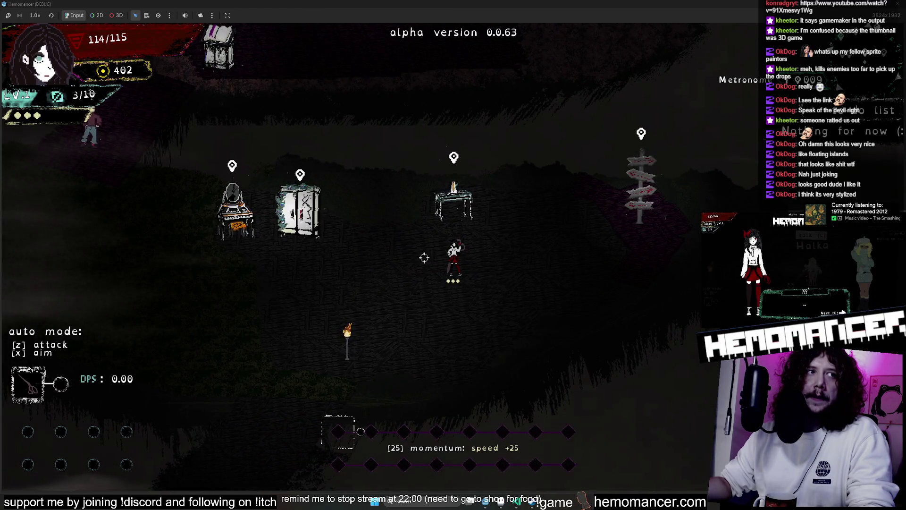
- Walk past the Wardrobe to the Vanity until its use (e) prompt appears
key("a")
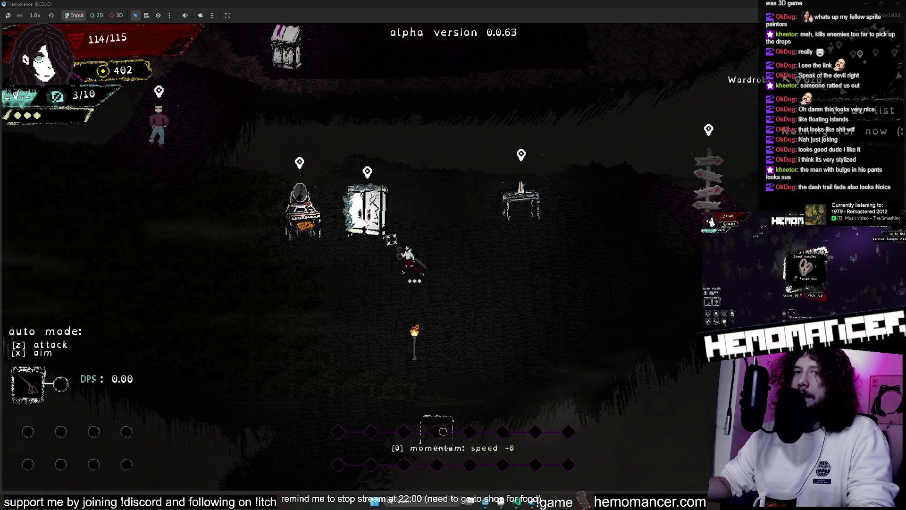
key("a")
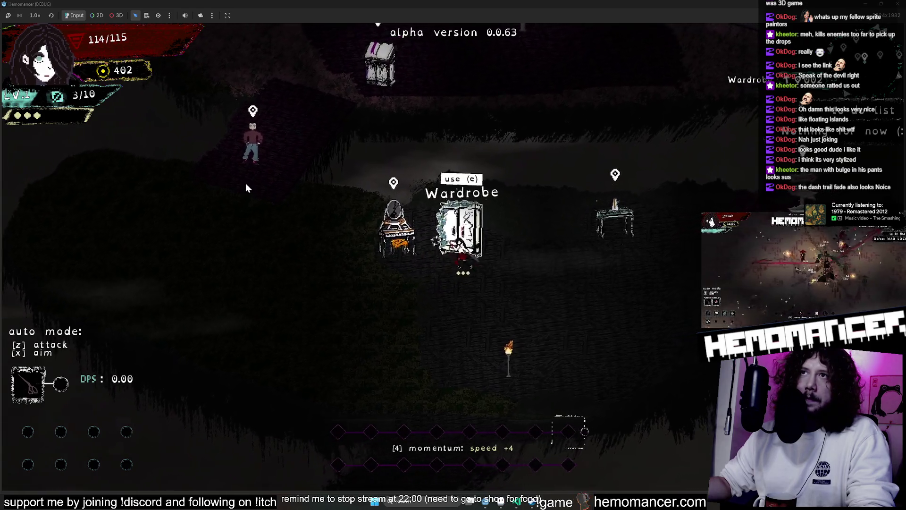
key("a")
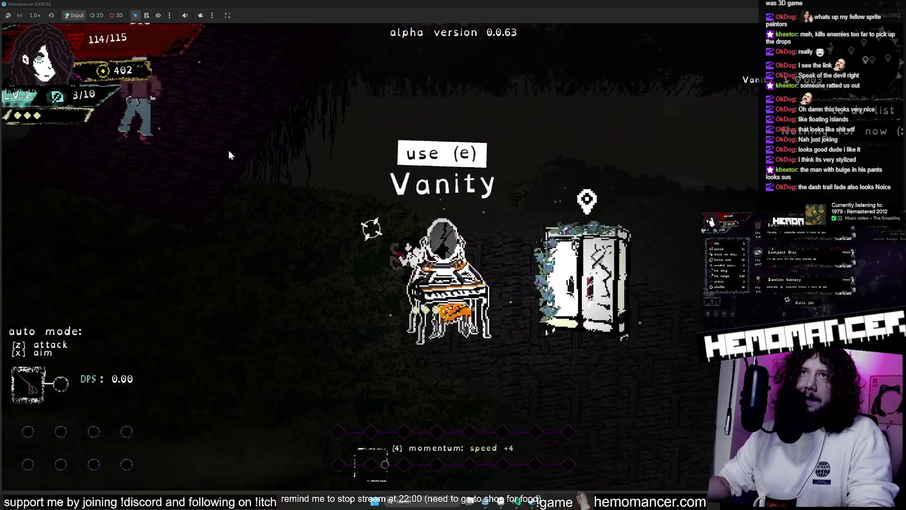
key("w")
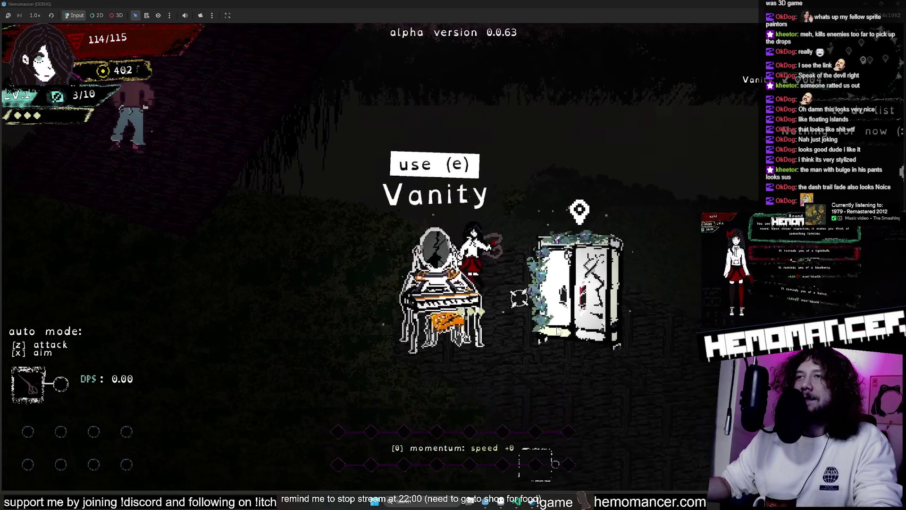
- Walk right past the side table toward the signpost so the whole lobby comes into view
key("d")
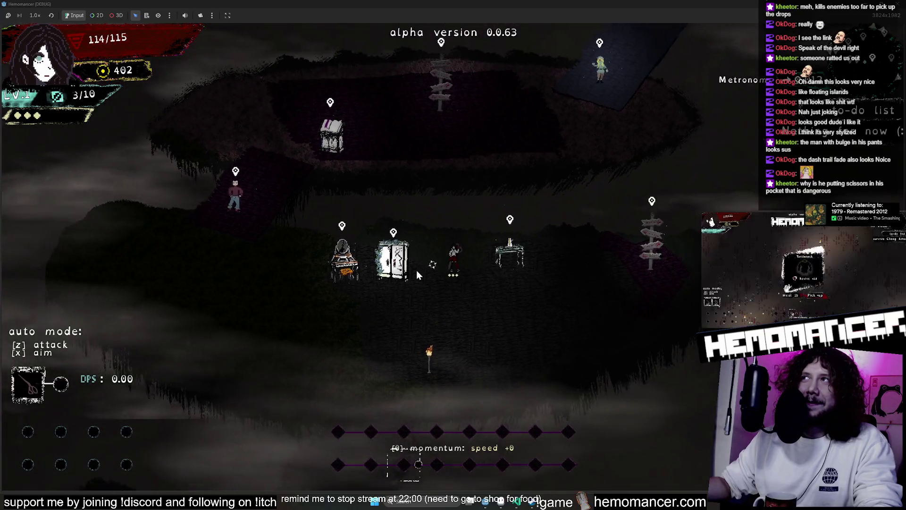
key("d")
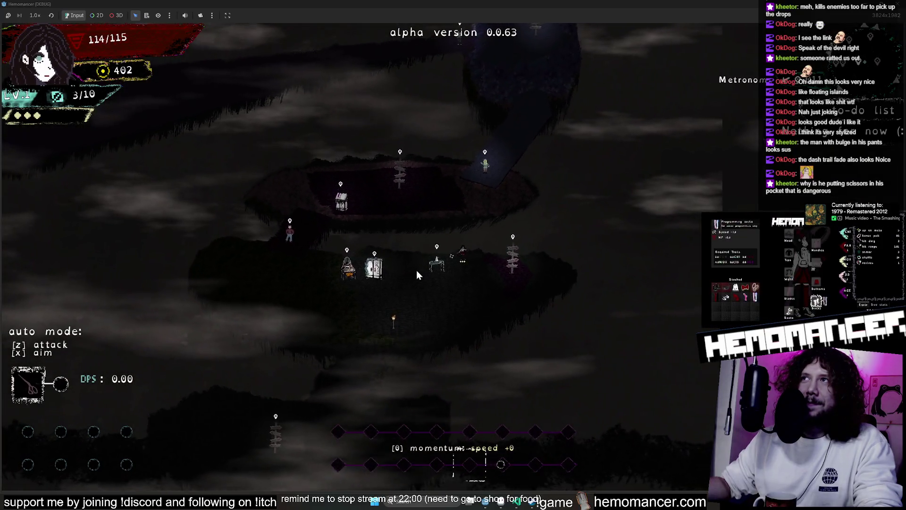
key("d")
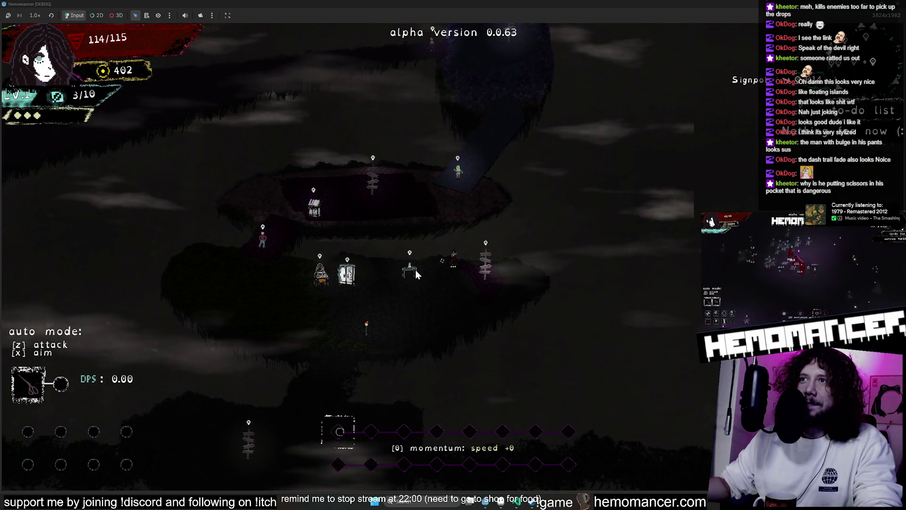
key("a")
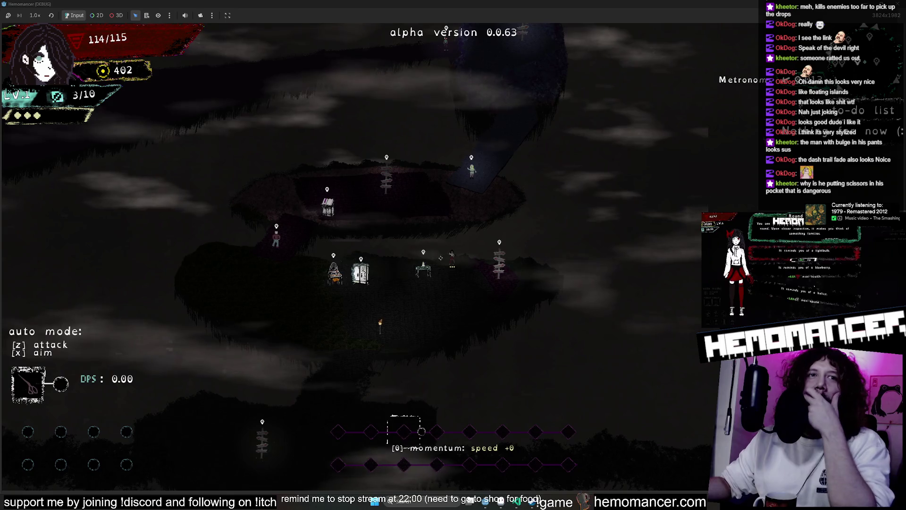
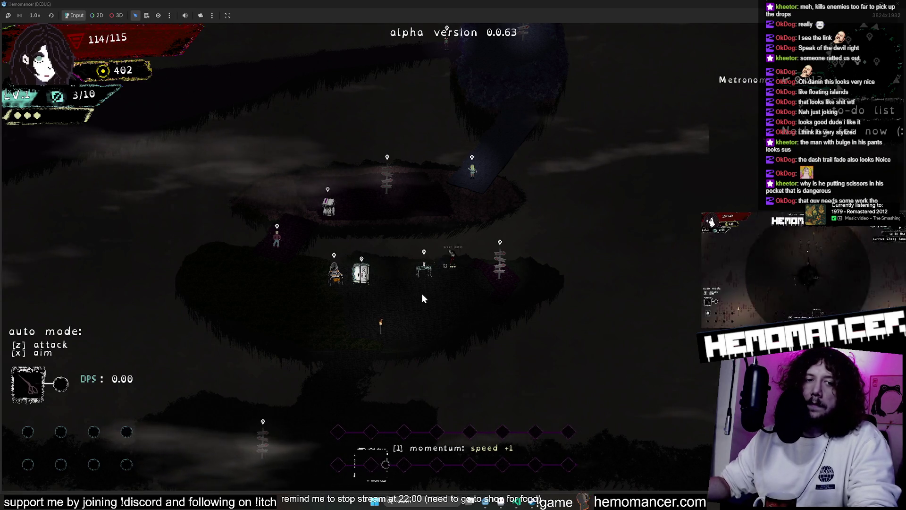
- Walk the character left and down across the lobby island to the Wardrobe
key("a")
key("s")
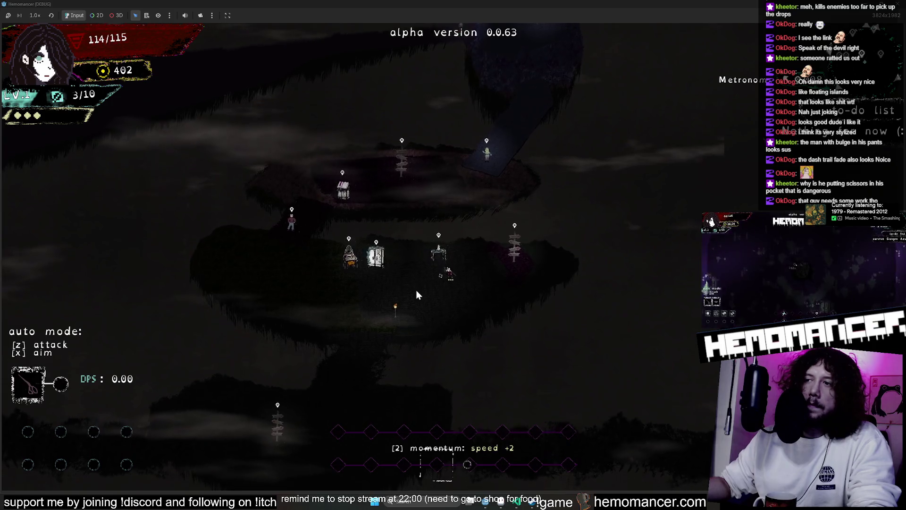
key("a")
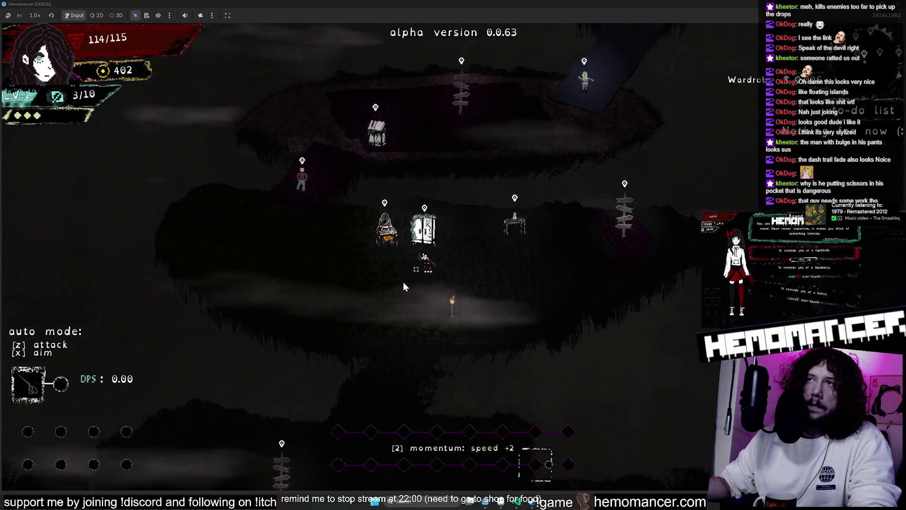
- Pause the game and switch over to the game's editor project
key("Escape")
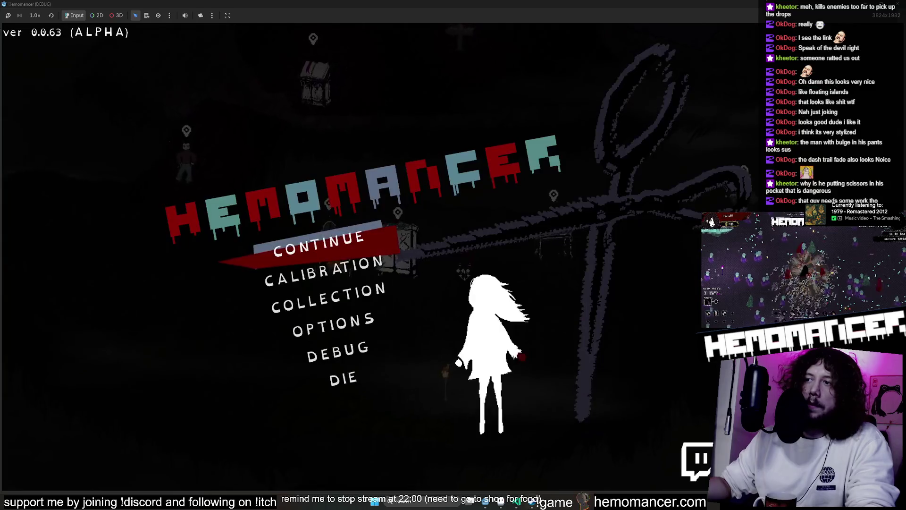
key("alt+Tab")
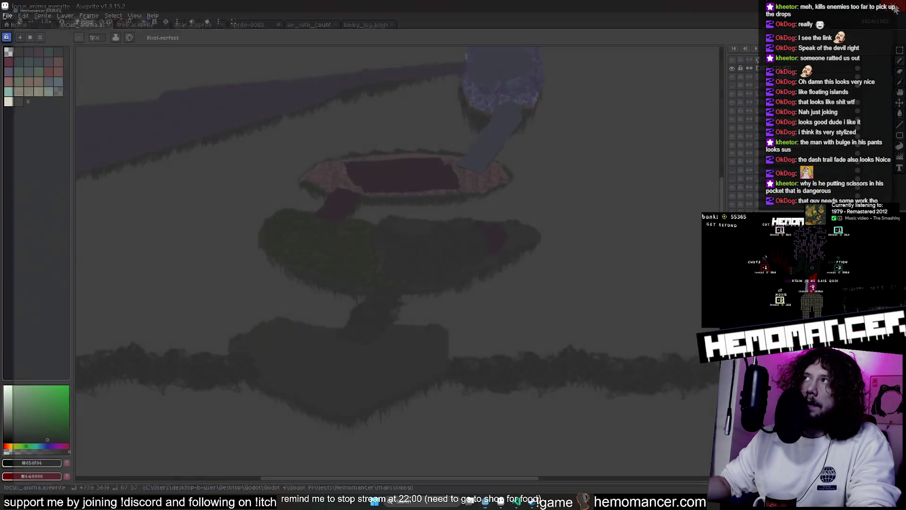
left_click(489, 503)
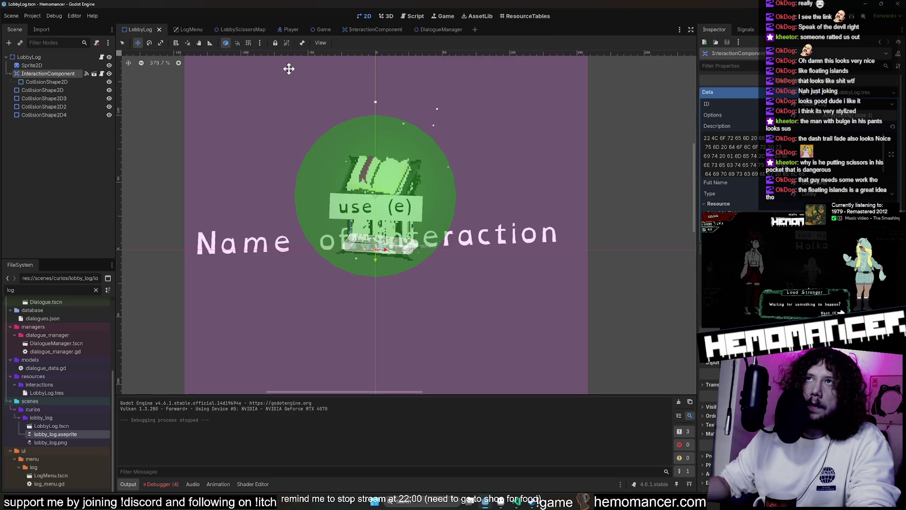
- Review the LobbyScissorsMap scene zoomed out in Godot, then return to the locus_anima artwork
left_click(432, 30)
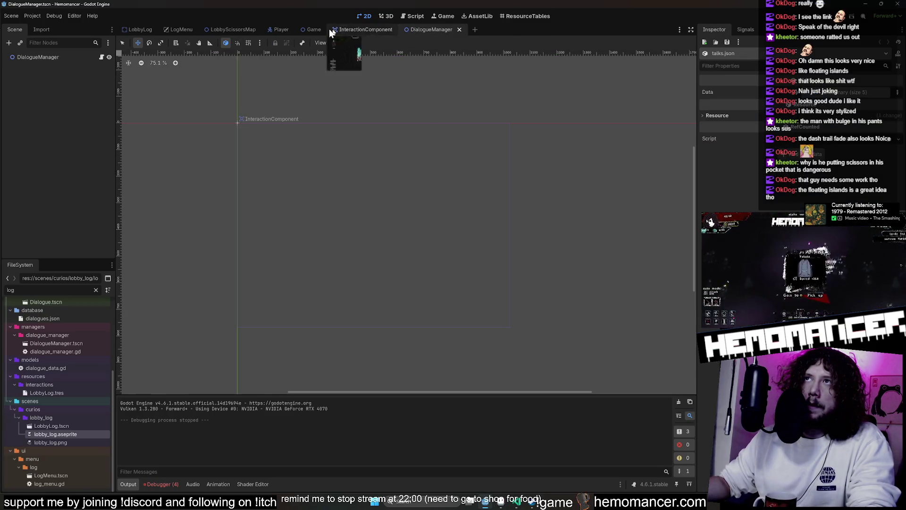
left_click(242, 29)
scroll(356, 150, "down", 4)
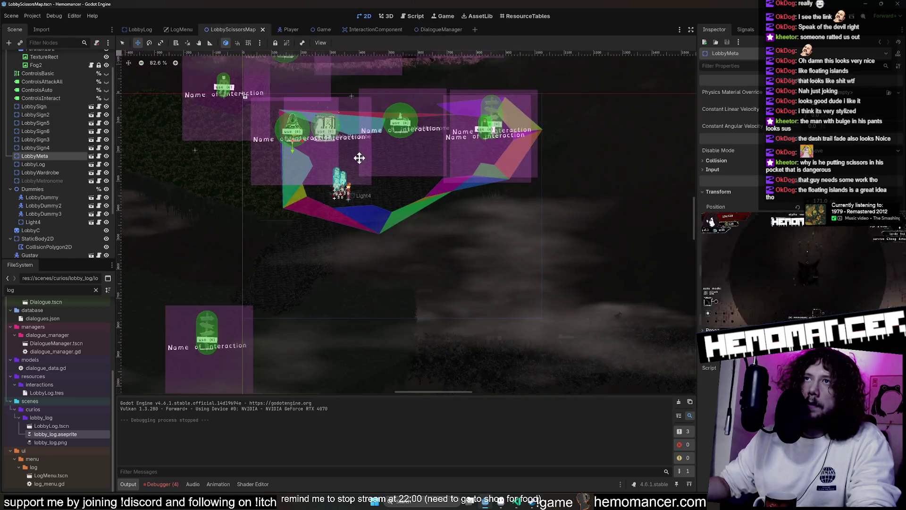
scroll(405, 154, "down", 2)
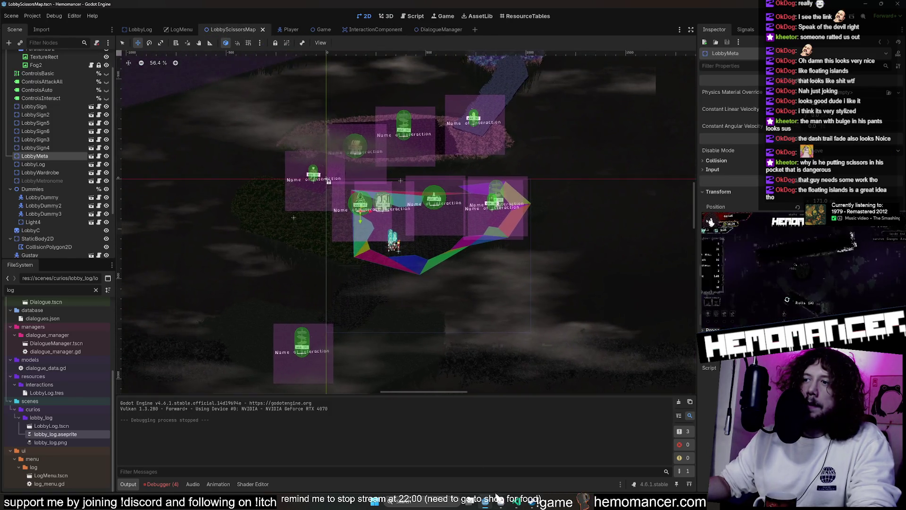
key("alt+Tab")
scroll(339, 221, "up", 3)
scroll(483, 356, "down", 2)
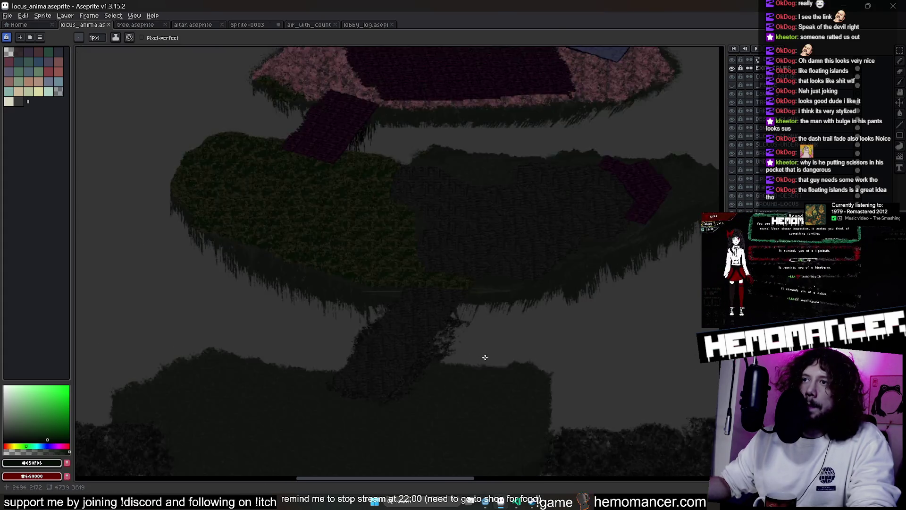
scroll(309, 203, "down", 3)
scroll(472, 210, "up", 4)
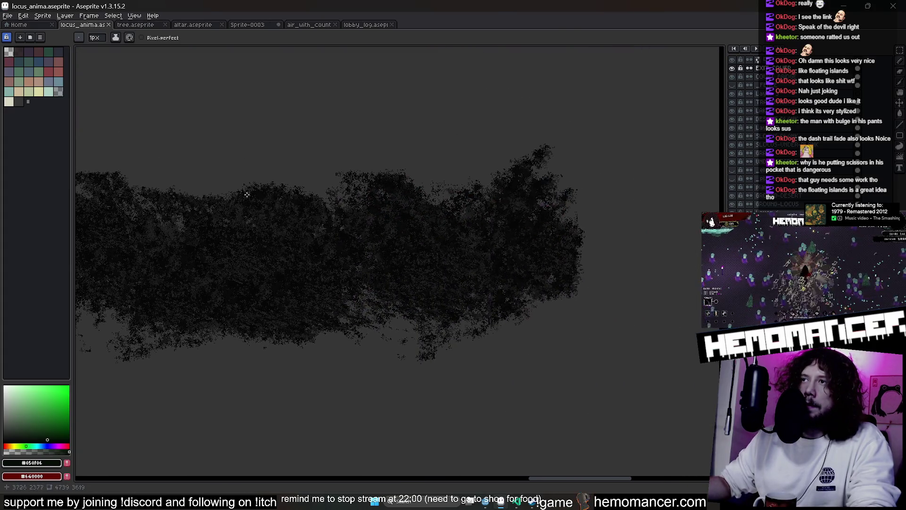
mouse_move(542, 236)
left_mouse_down()
mouse_move(389, 249)
mouse_move(340, 238)
left_mouse_up()
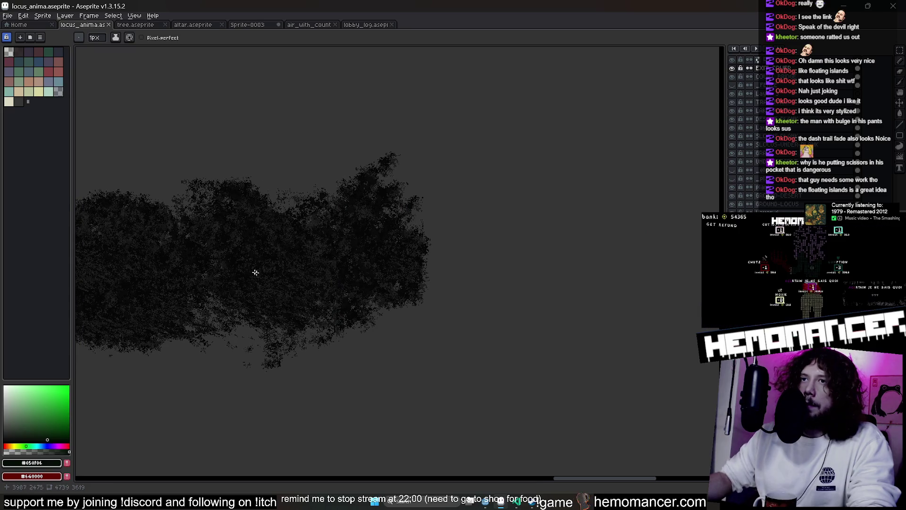
scroll(256, 272, "up", 5)
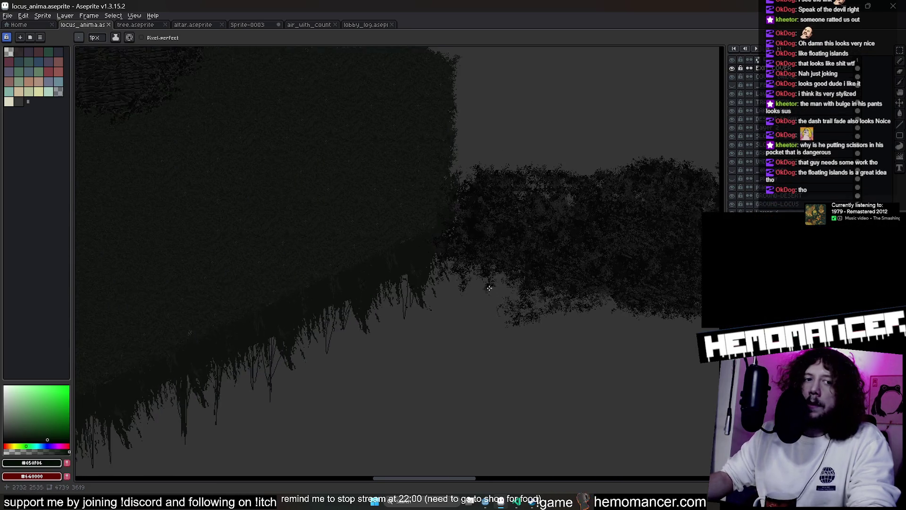
scroll(311, 265, "down", 3)
mouse_move(311, 265)
left_mouse_down()
mouse_move(346, 269)
mouse_move(370, 318)
left_mouse_up()
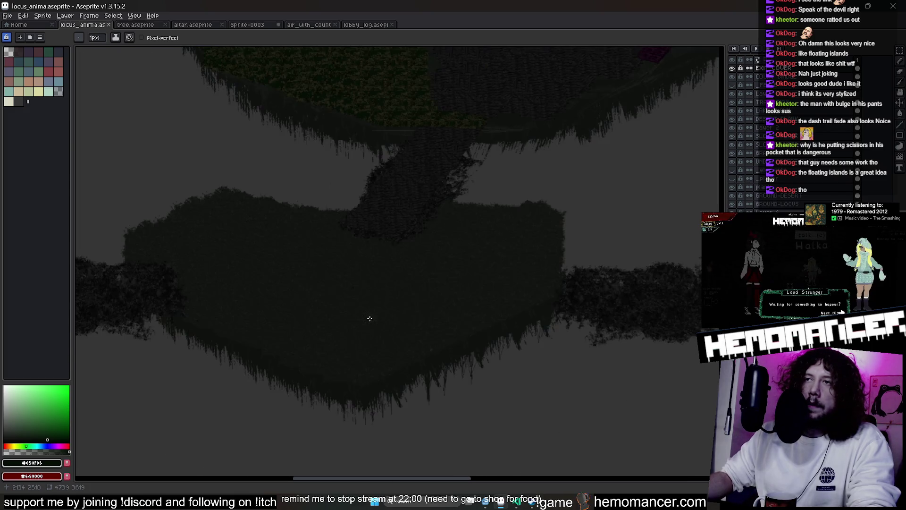
scroll(370, 318, "up", 2)
scroll(370, 302, "down", 2)
scroll(404, 196, "up", 2)
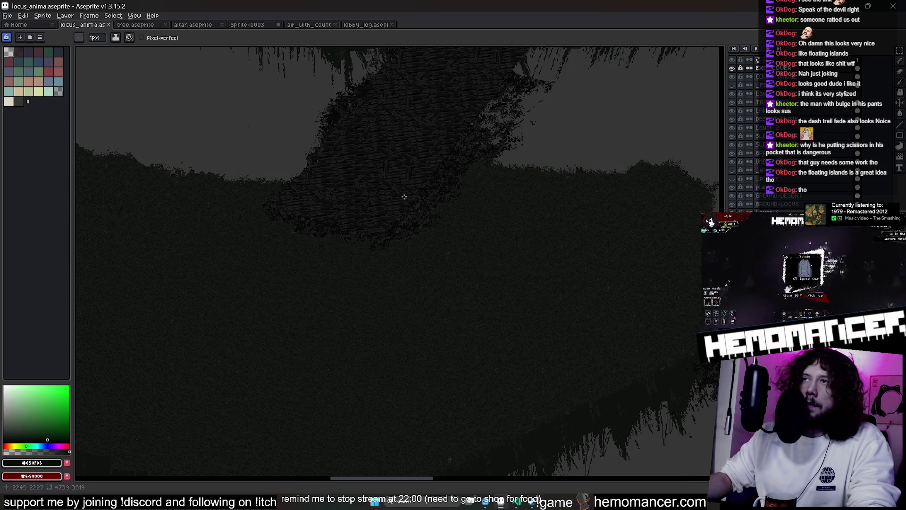
left_click_drag(432, 160, 368, 263)
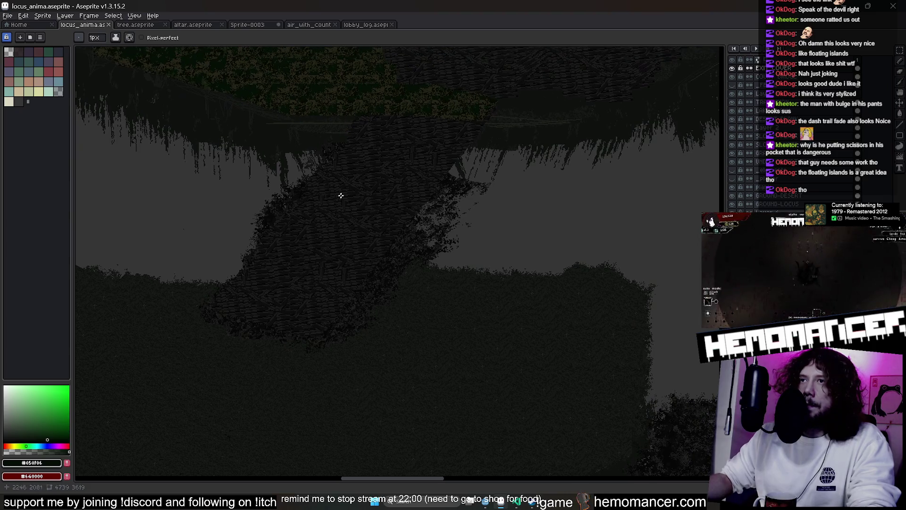
scroll(374, 236, "down", 2)
scroll(334, 246, "up", 2)
left_click_drag(334, 247, 422, 312)
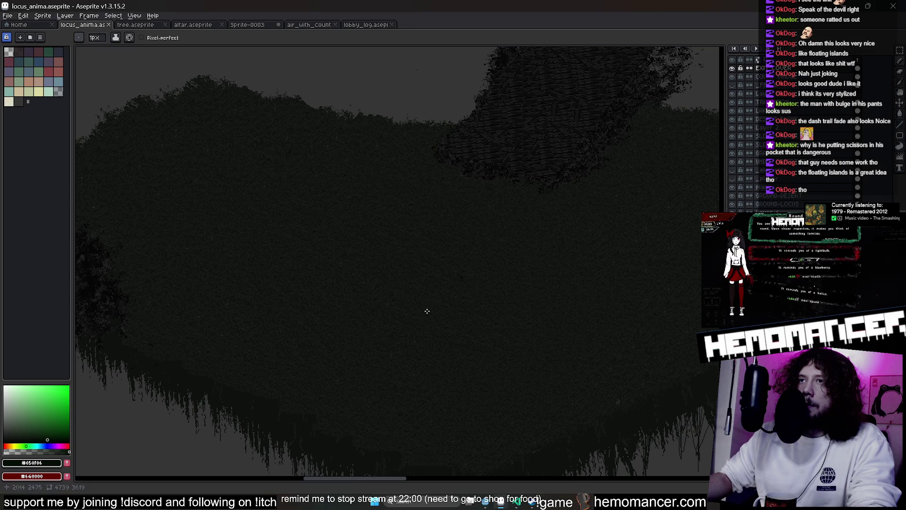
scroll(449, 243, "down", 1)
scroll(480, 137, "down", 1)
mouse_move(479, 137)
left_mouse_down()
mouse_move(396, 218)
mouse_move(403, 195)
left_mouse_up()
left_click_drag(355, 319, 339, 342)
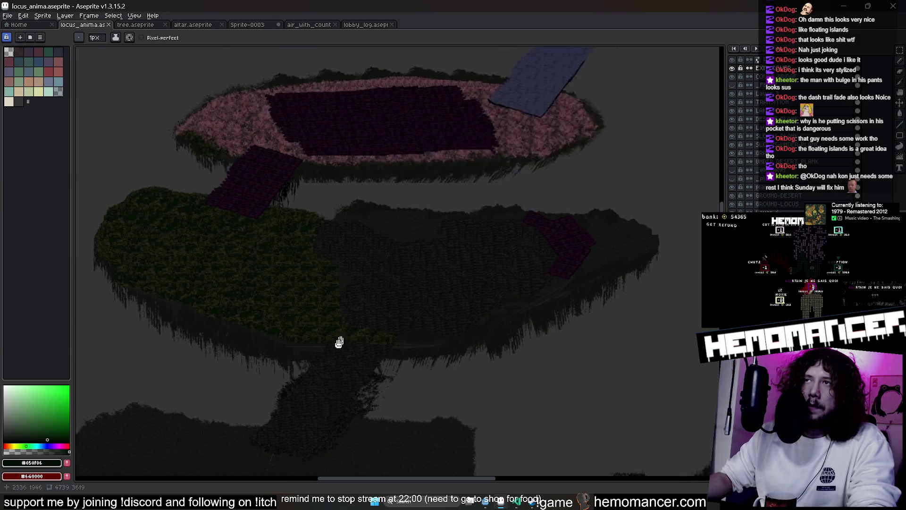
scroll(326, 289, "up", 1)
scroll(305, 268, "down", 1)
scroll(306, 268, "up", 1)
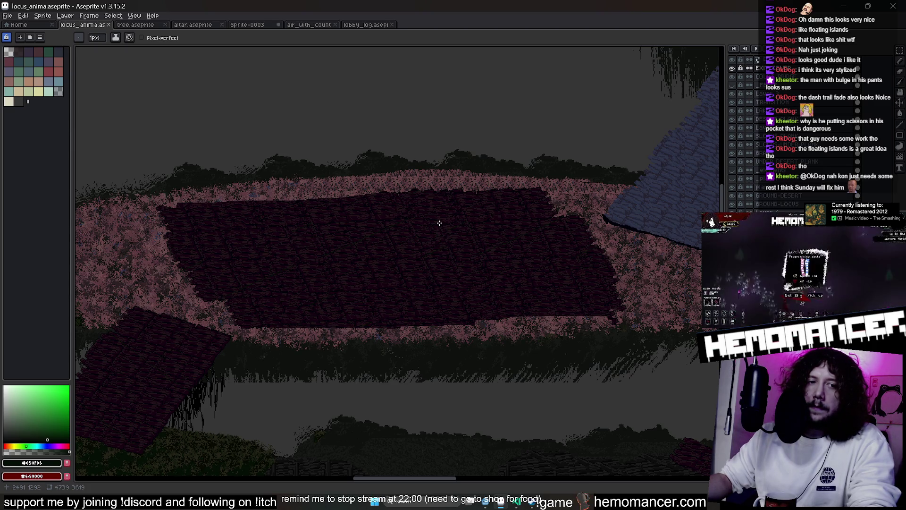
scroll(439, 223, "up", 5)
scroll(625, 243, "up", 2)
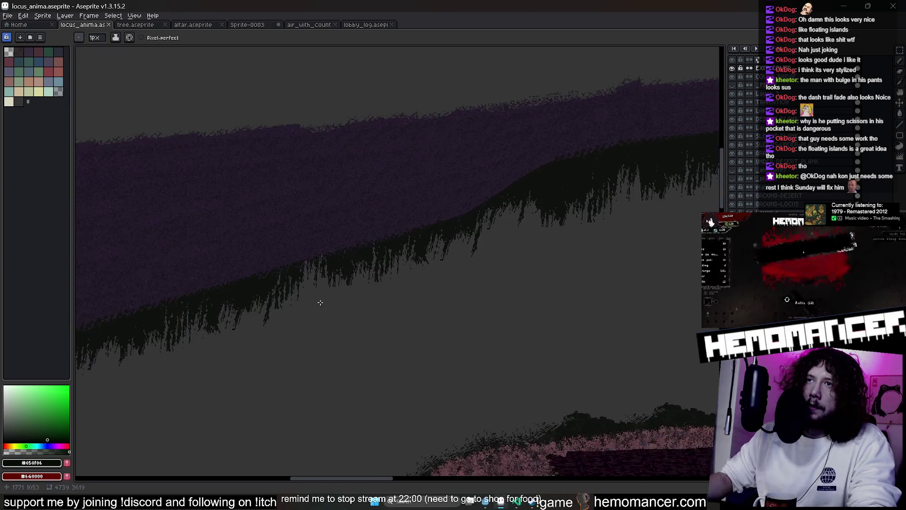
scroll(320, 302, "down", 3)
mouse_move(526, 283)
left_mouse_down()
mouse_move(347, 202)
mouse_move(306, 215)
left_mouse_up()
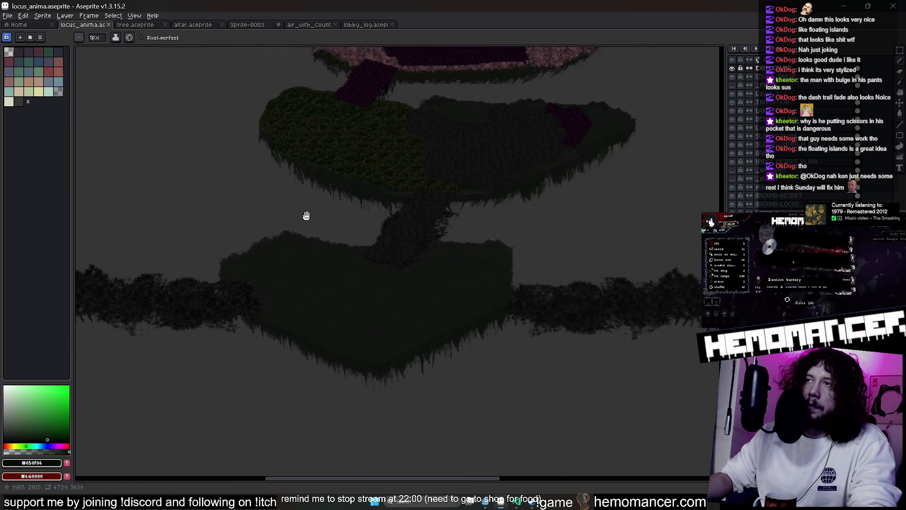
scroll(496, 184, "up", 2)
scroll(310, 227, "up", 2)
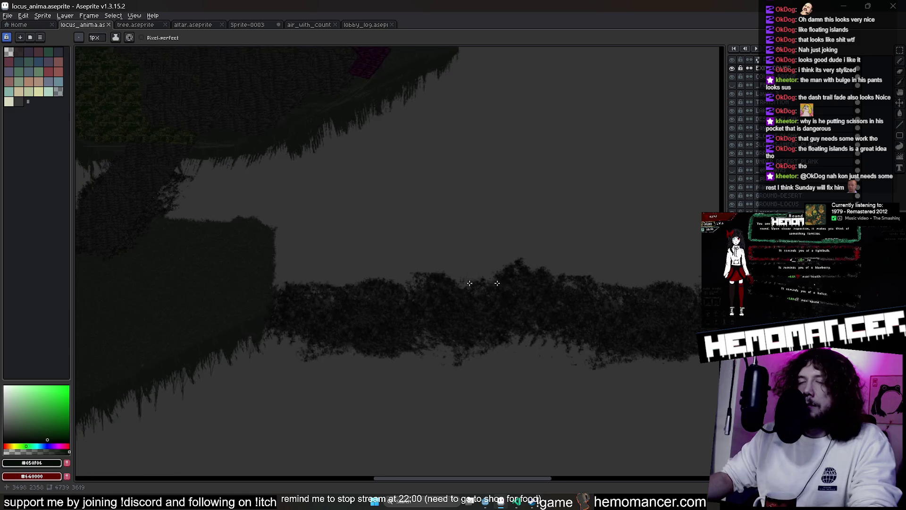
scroll(497, 283, "down", 2)
scroll(427, 205, "up", 2)
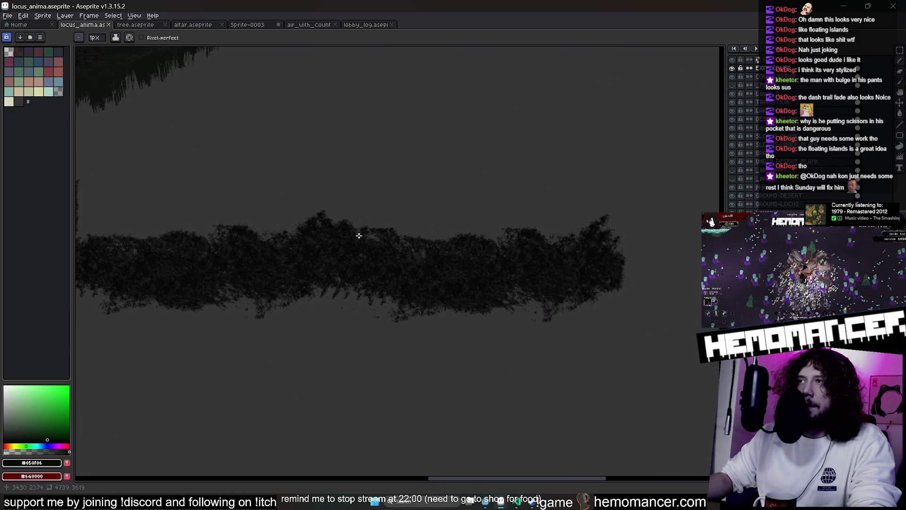
scroll(465, 263, "down", 2)
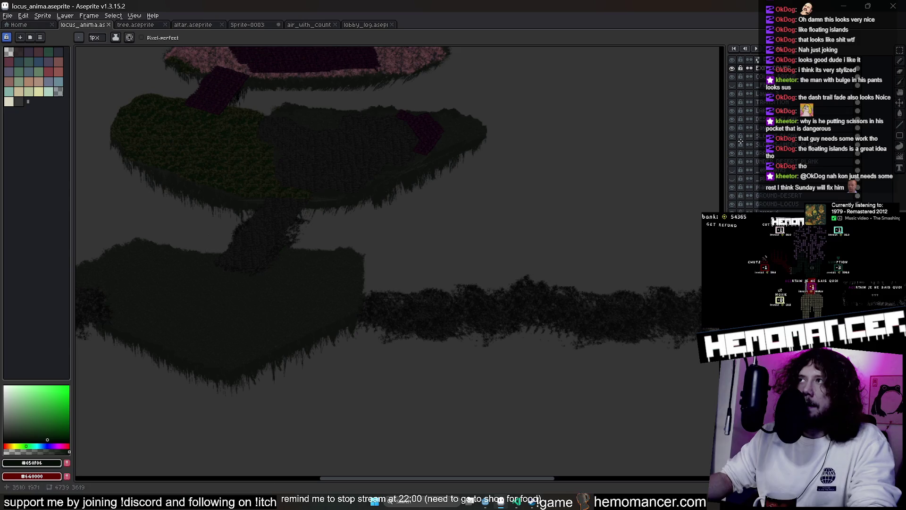
- Draw a red circle marker on the lowest island
left_click(46, 69)
scroll(225, 271, "up", 4)
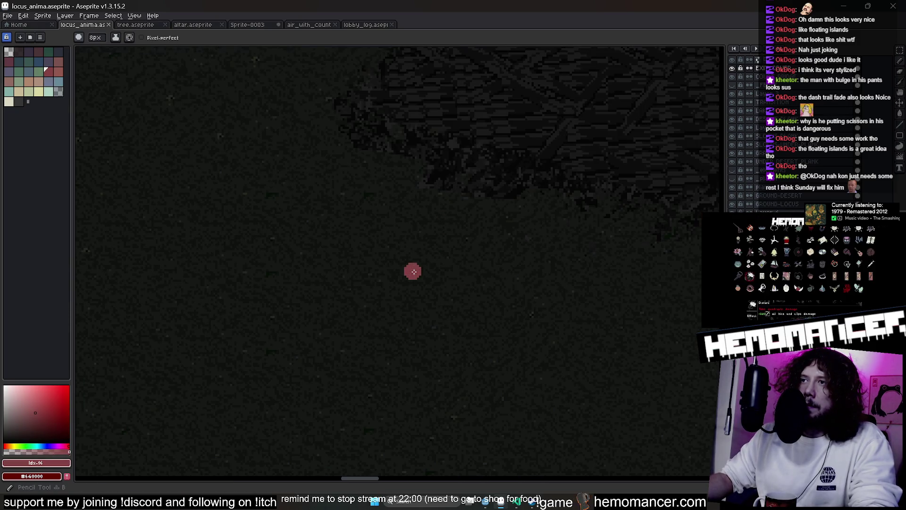
scroll(412, 269, "down", 4)
mouse_move(304, 252)
left_mouse_down()
mouse_move(376, 307)
mouse_move(314, 241)
left_mouse_up()
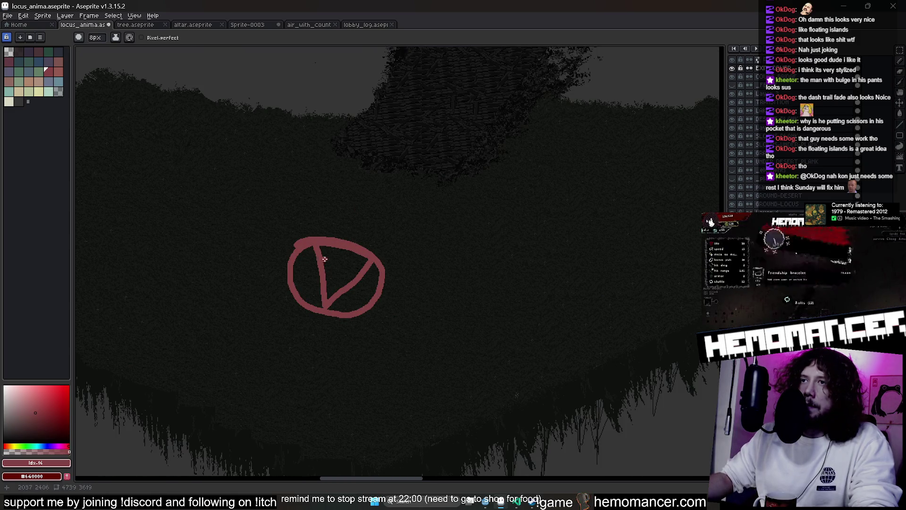
- Select the red symbol and place a copy on the upper pink island
left_click(899, 50)
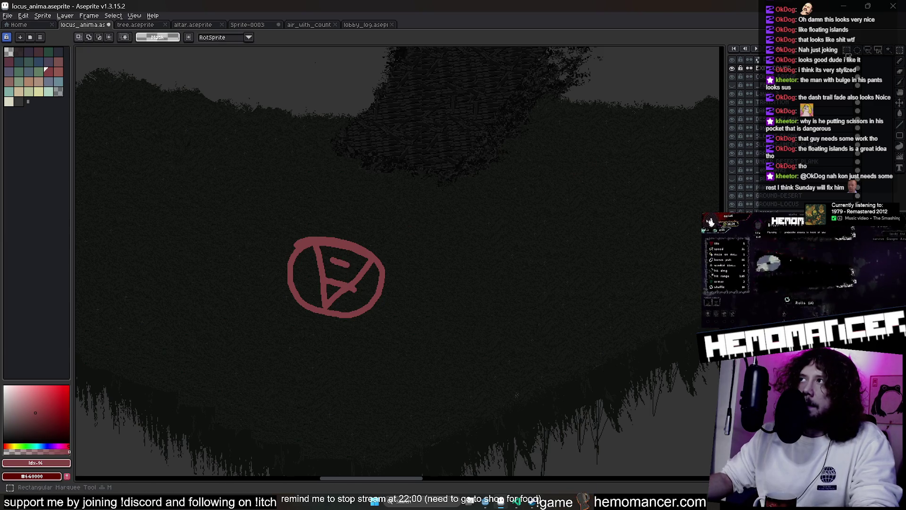
left_click_drag(226, 190, 409, 339)
mouse_move(378, 310)
left_mouse_down()
mouse_move(431, 112)
mouse_move(396, 50)
mouse_move(455, 142)
mouse_move(481, 134)
left_mouse_up()
scroll(449, 147, "down", 3)
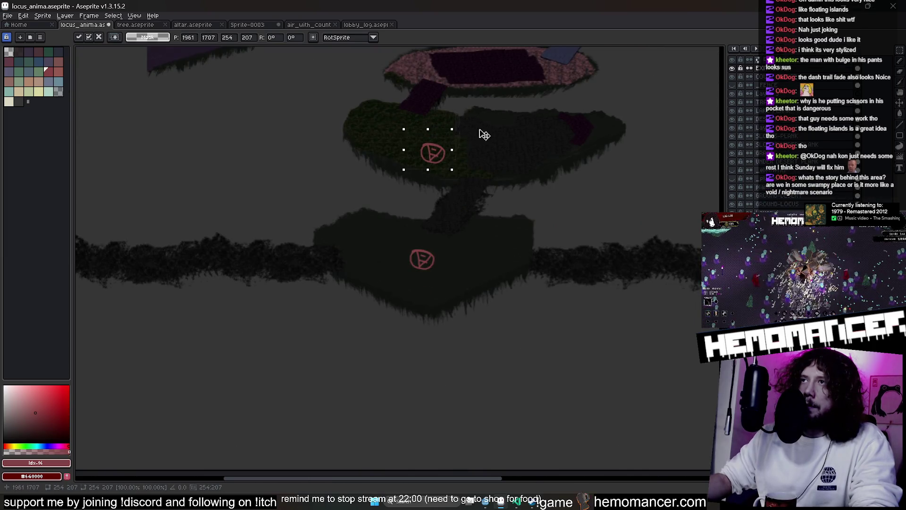
left_click_drag(423, 208, 466, 144)
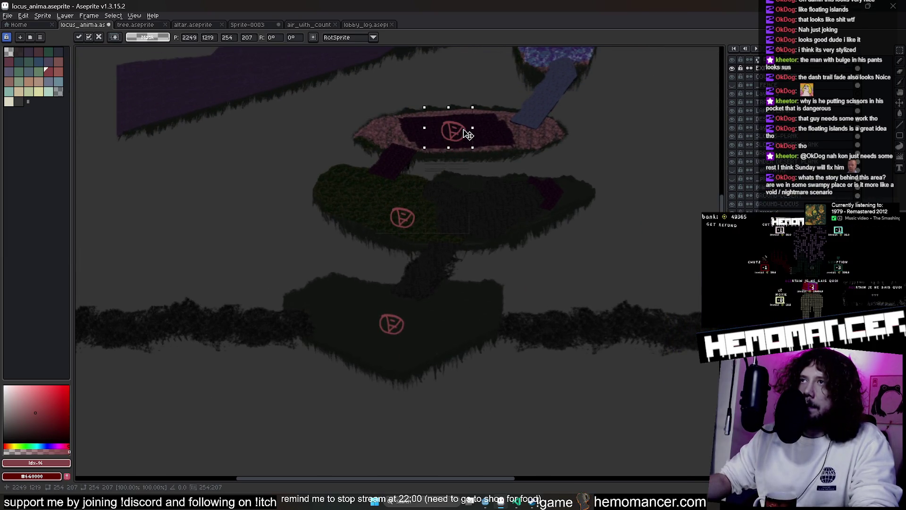
key("Return")
- Switch back to the Pencil with beige as the drawing colour
scroll(430, 341, "up", 1)
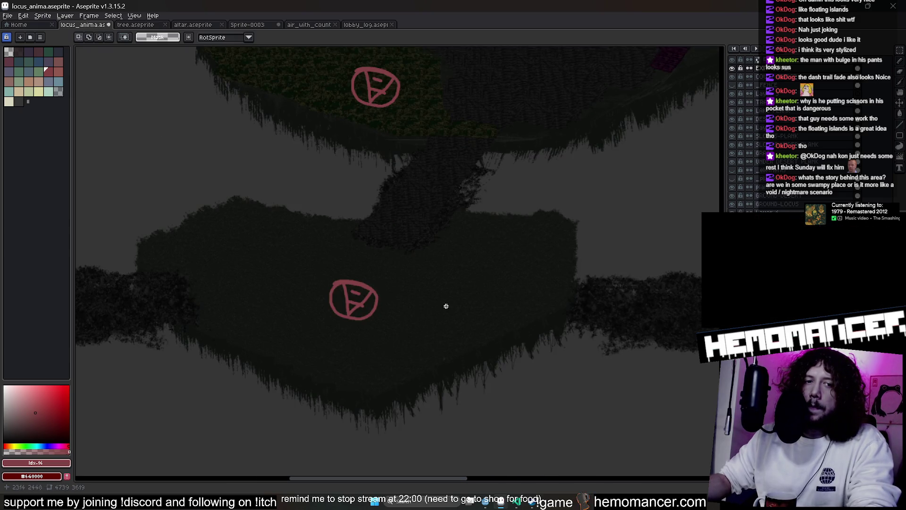
scroll(486, 301, "up", 1)
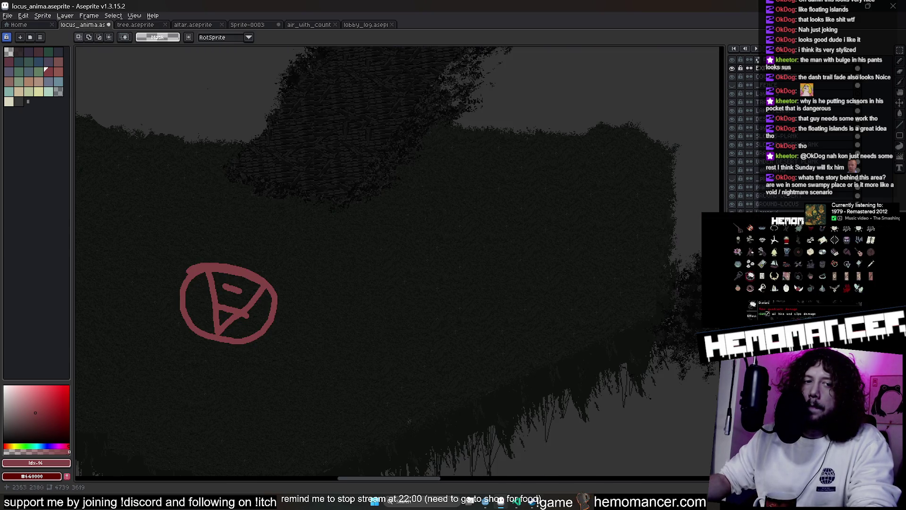
key("b")
left_click(8, 102)
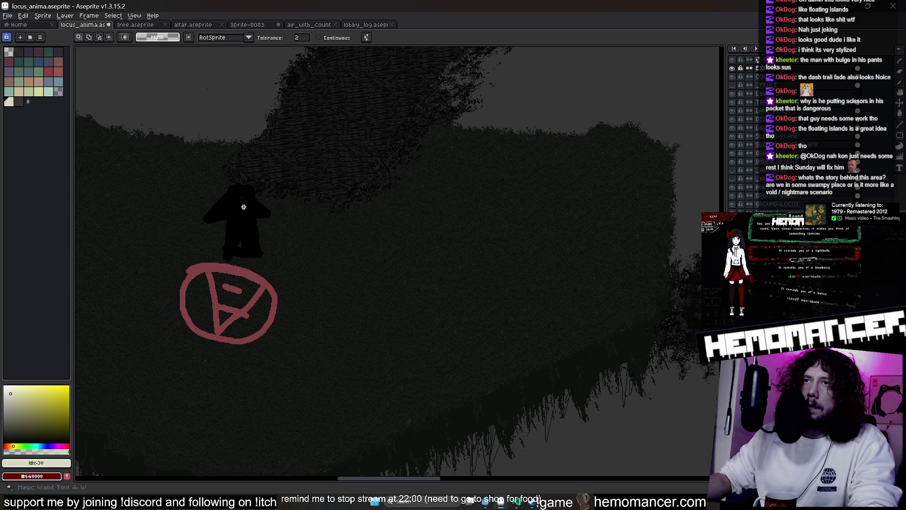
- Place the beige figure beside the red symbol and toggle the background to check the marks
mouse_move(245, 240)
left_mouse_down()
mouse_move(253, 70)
mouse_move(272, 127)
mouse_move(280, 391)
left_mouse_up()
key("w")
scroll(374, 340, "down", 3)
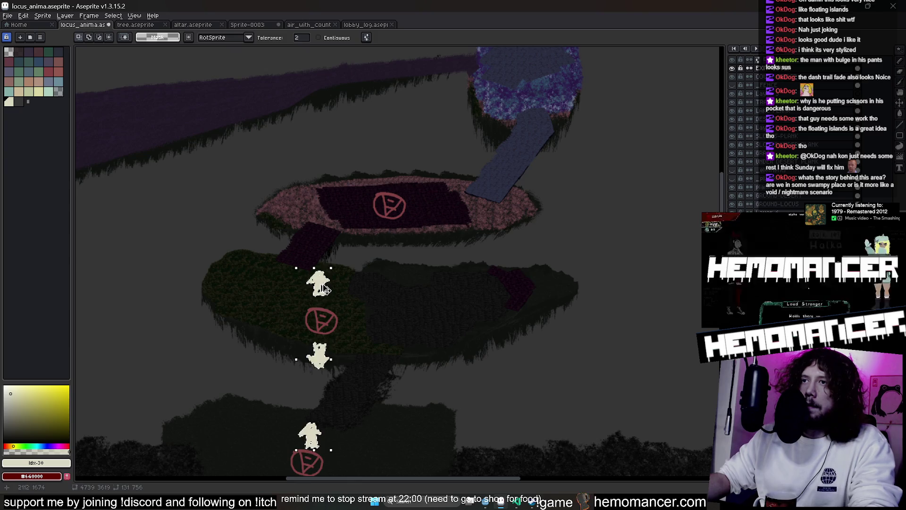
key("Right")
key("Left")
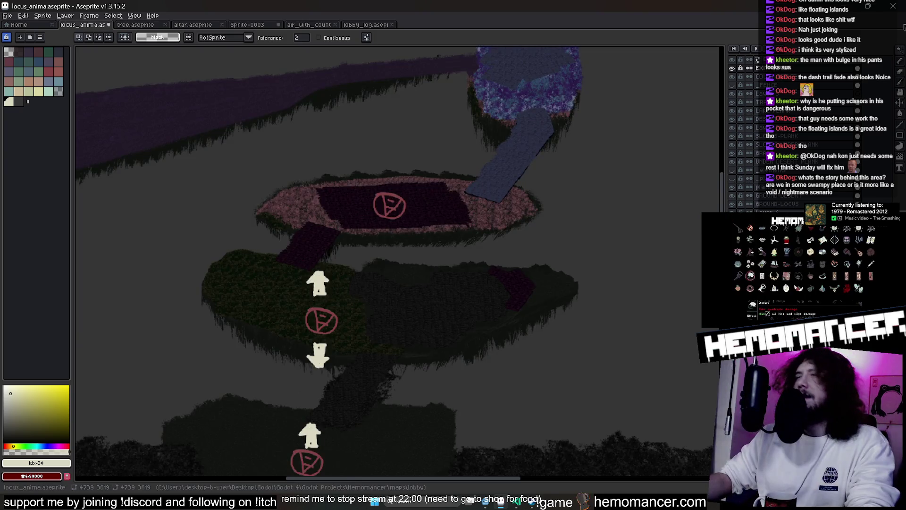
- Select the figure on the pink island, try a -35.5° rotation, then undo it
left_click(878, 49)
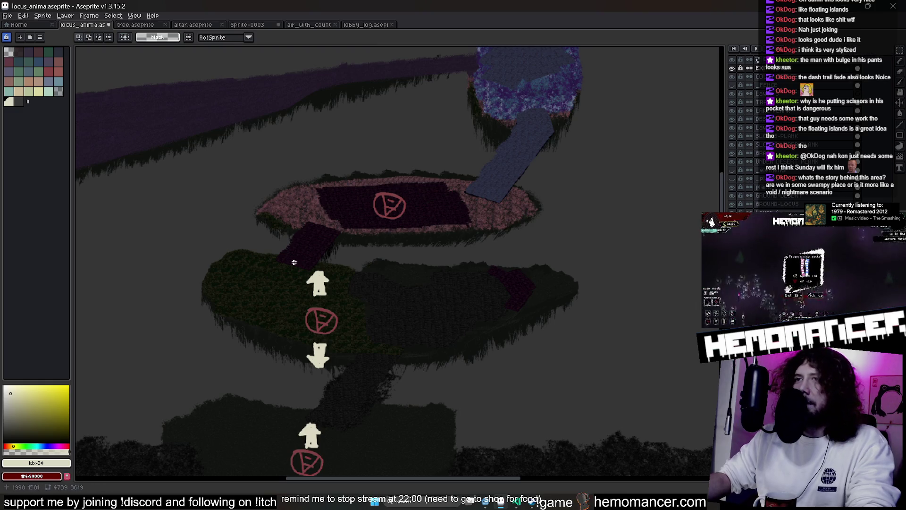
mouse_move(293, 262)
left_mouse_down()
mouse_move(346, 301)
mouse_move(410, 223)
mouse_move(407, 177)
mouse_move(417, 191)
left_mouse_up()
left_click_drag(440, 150, 458, 179)
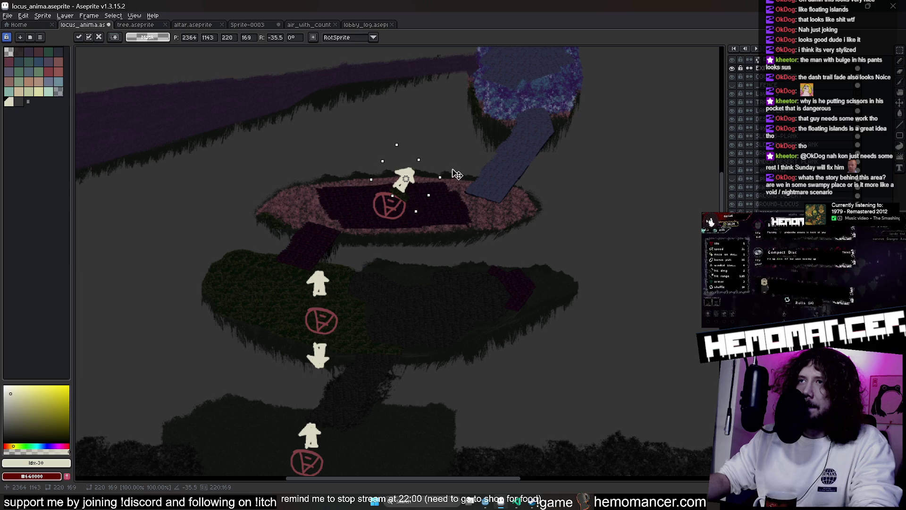
key("ctrl+z")
left_click_drag(423, 316, 442, 241)
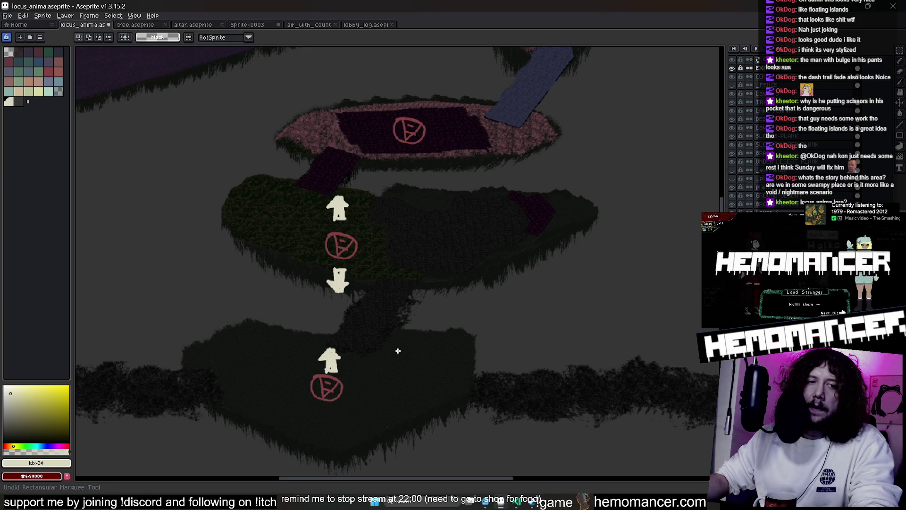
- Undo the wand selection and the pasted figure copies to clear the island art
key("ctrl+z")
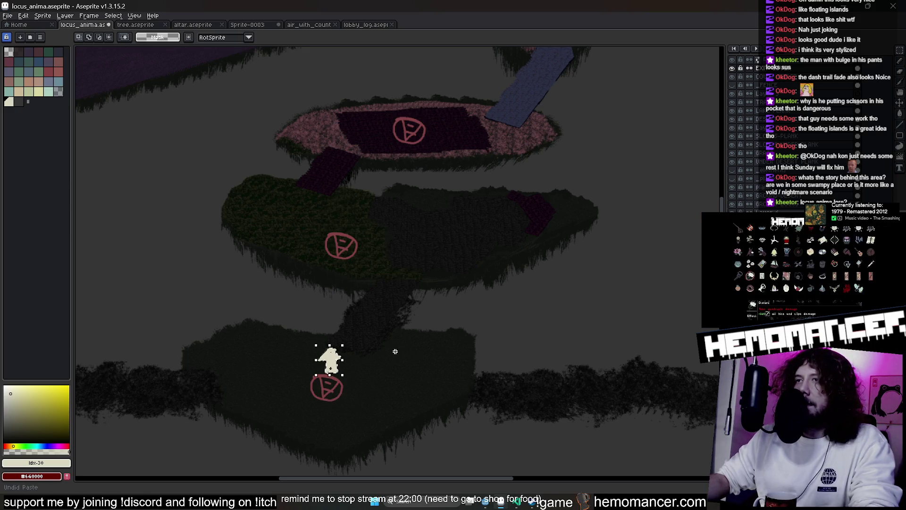
key("ctrl+z")
key("ctrl+z")
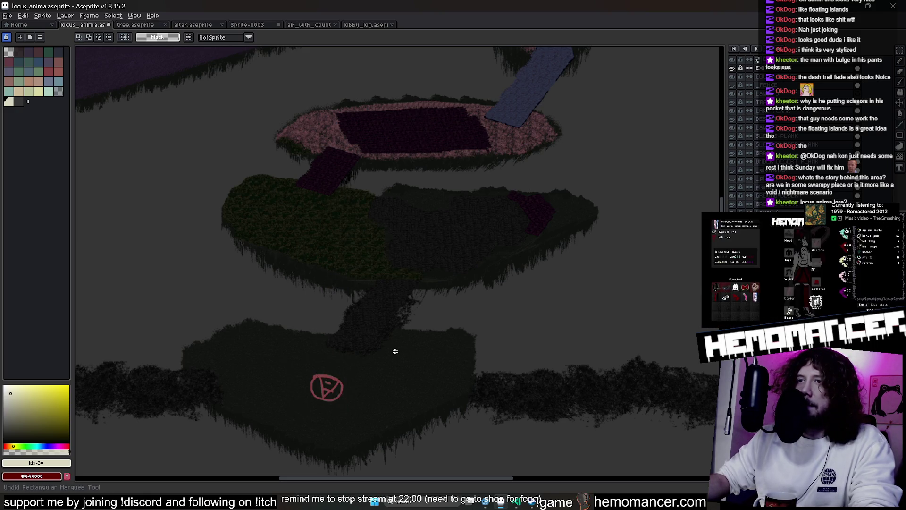
scroll(395, 351, "down", 2)
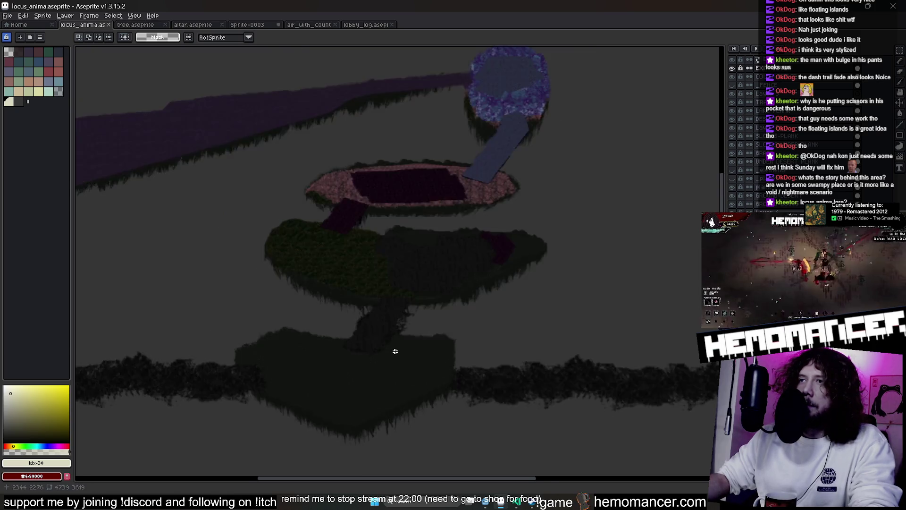
- Zoom in and draw a rectangular selection across the forest strips
scroll(451, 391, "up", 3)
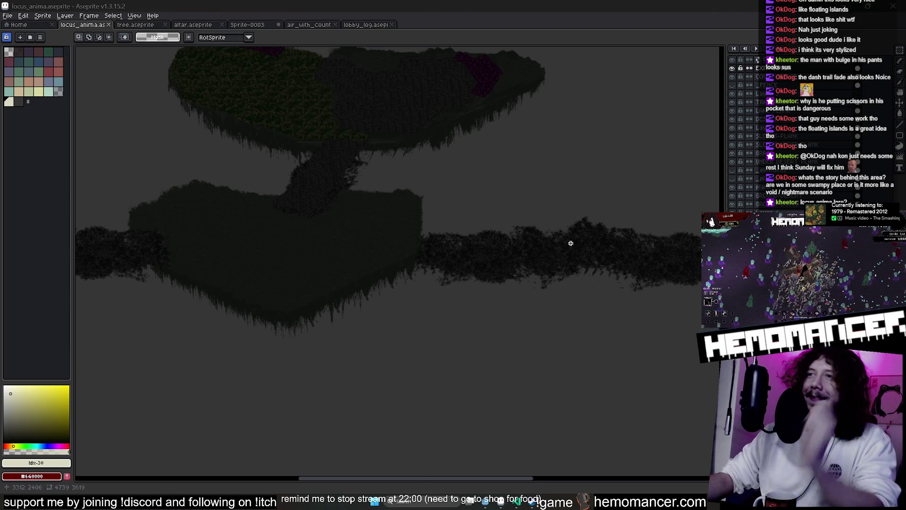
scroll(557, 248, "up", 3)
mouse_move(547, 253)
left_mouse_down()
mouse_move(552, 263)
mouse_move(426, 242)
left_mouse_up()
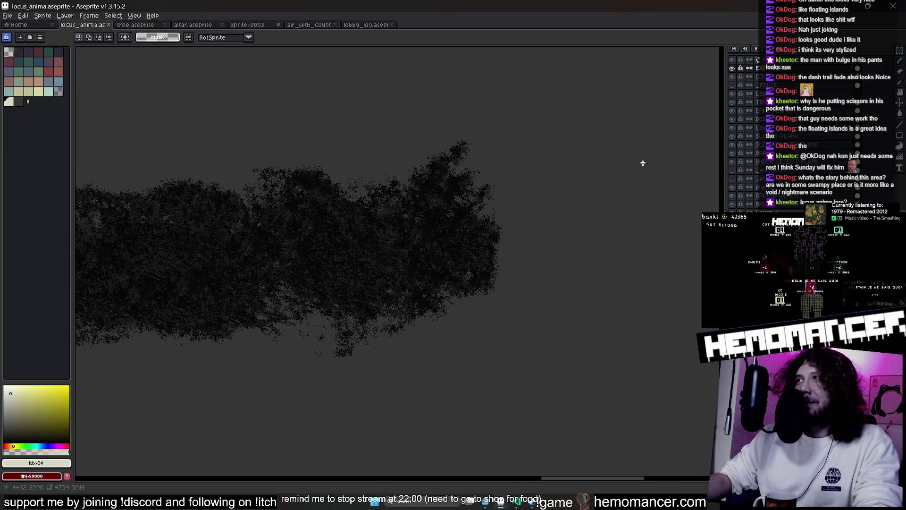
left_click(899, 50)
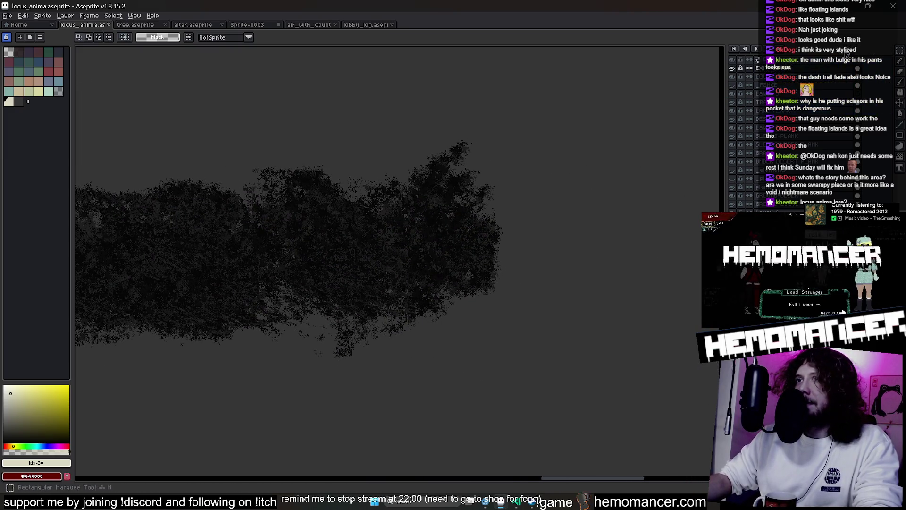
mouse_move(245, 168)
left_mouse_down()
mouse_move(587, 239)
mouse_move(519, 257)
left_mouse_up()
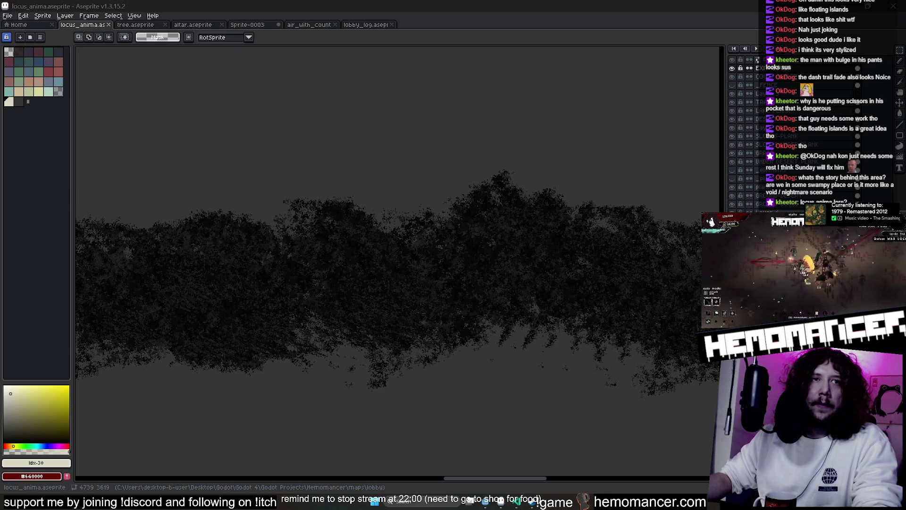
- Inspect the lower, pink and green islands, then bring the Godot editor forward
scroll(382, 263, "up", 3)
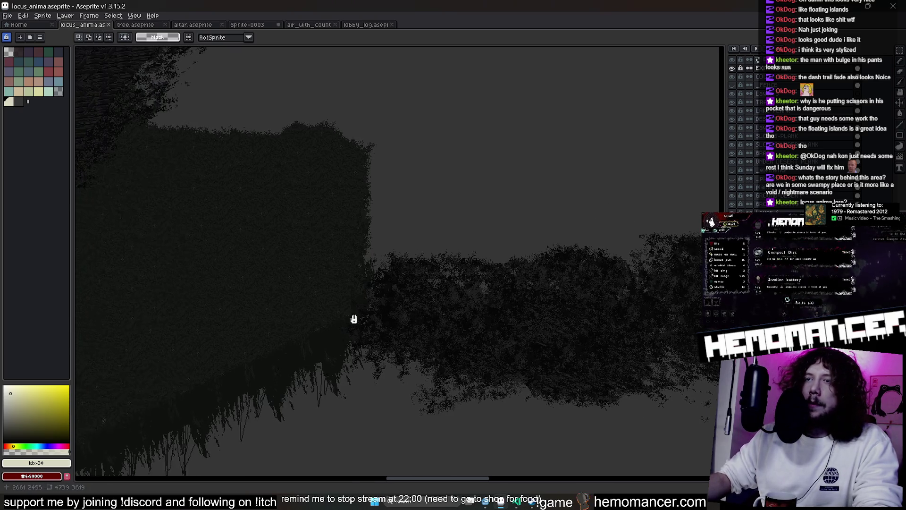
mouse_move(354, 318)
left_mouse_down()
mouse_move(523, 334)
mouse_move(439, 315)
mouse_move(631, 335)
left_mouse_up()
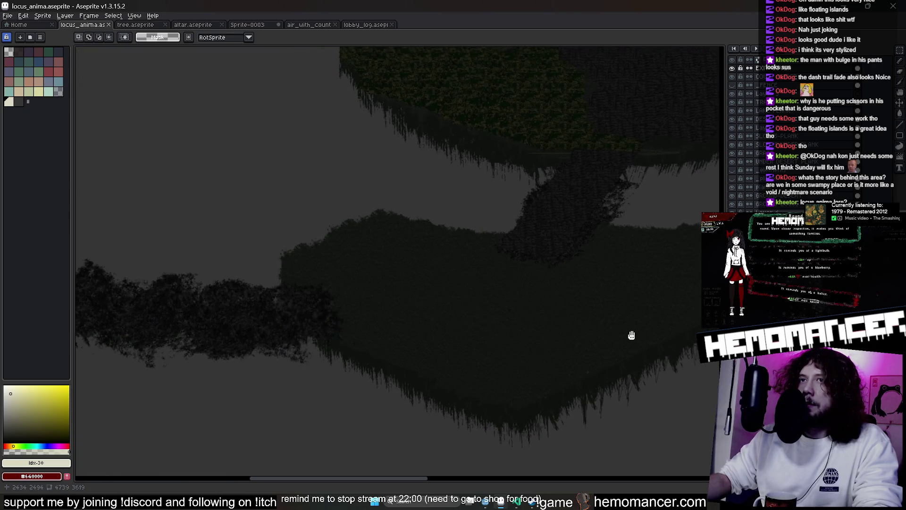
mouse_move(522, 294)
left_mouse_down()
mouse_move(425, 462)
mouse_move(437, 280)
left_mouse_up()
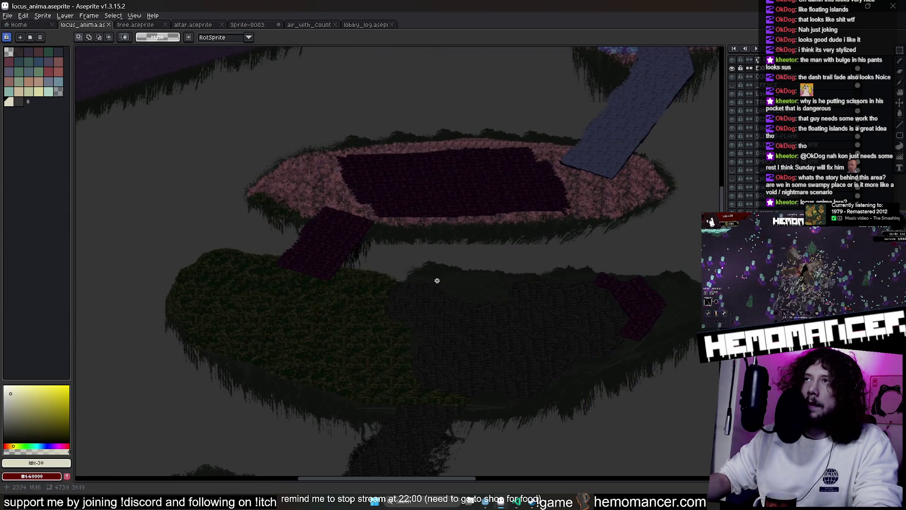
scroll(432, 295, "down", 1)
scroll(416, 339, "up", 2)
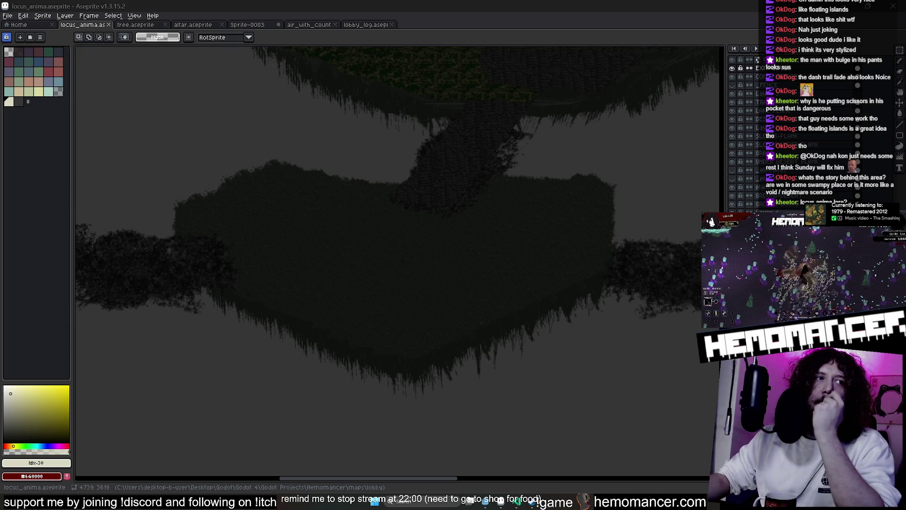
left_click(490, 504)
- Launch the game with F5, start into the lobby, and zoom out to see the whole island
key("F5")
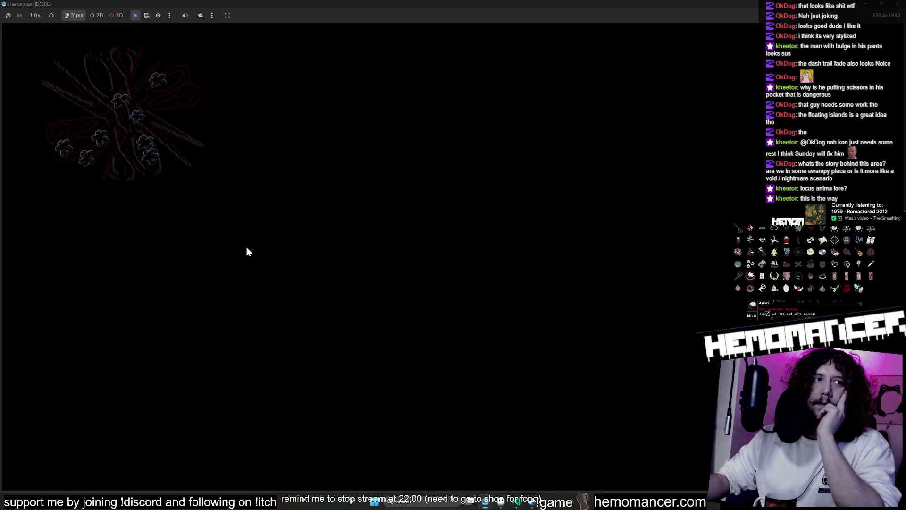
left_click(303, 250)
scroll(321, 256, "down", 1)
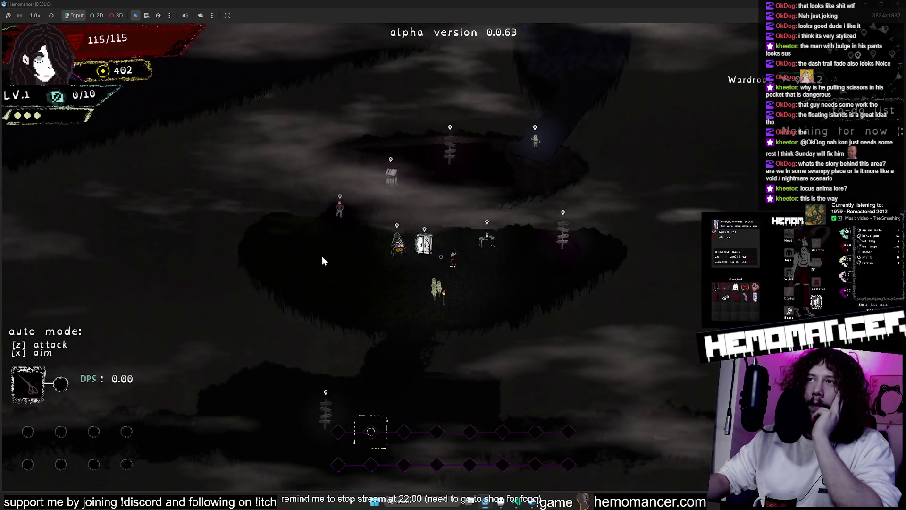
scroll(321, 256, "down", 1)
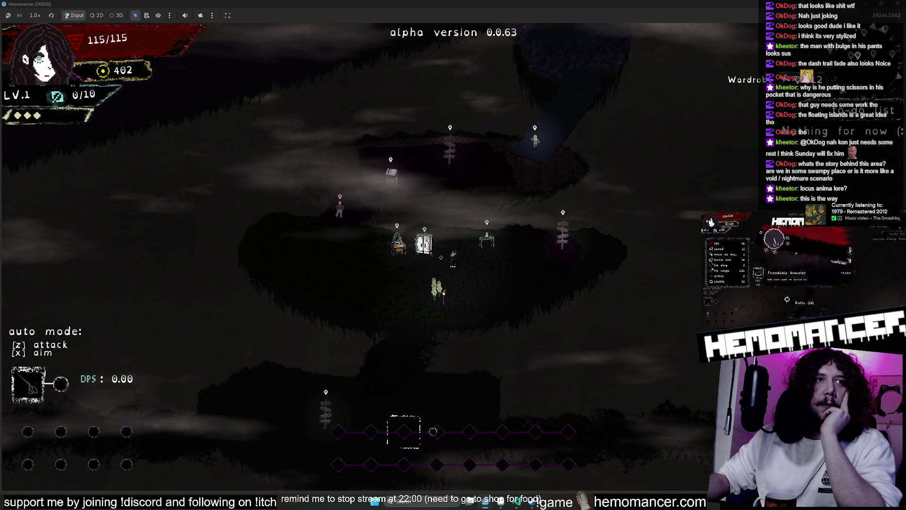
scroll(440, 257, "down", 1)
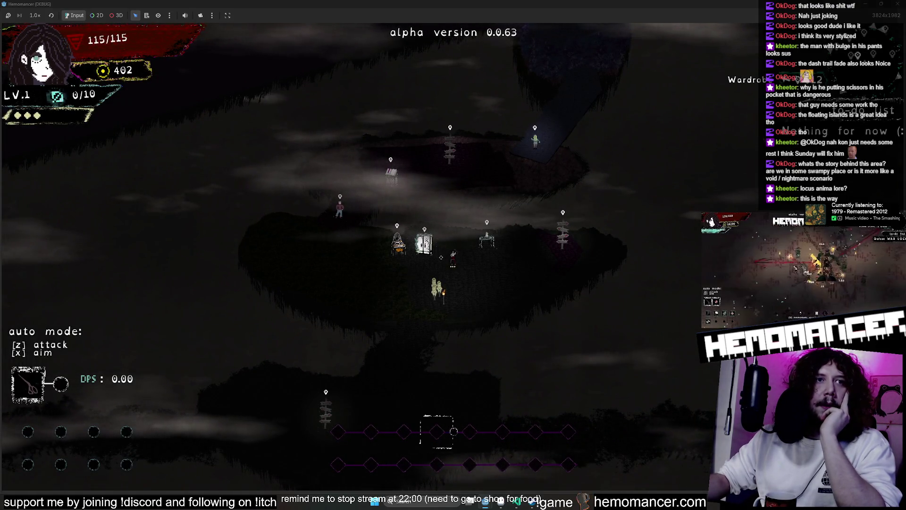
scroll(440, 256, "down", 1)
scroll(440, 257, "down", 1)
scroll(440, 256, "down", 1)
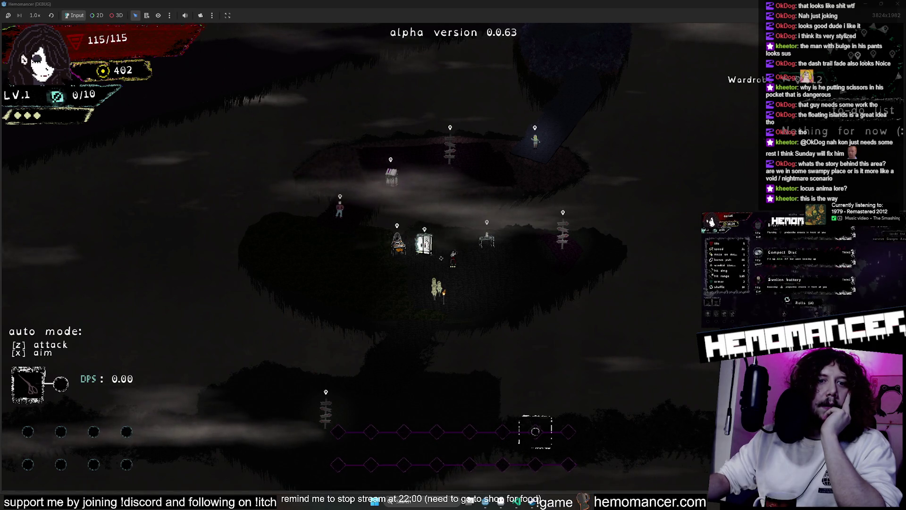
scroll(441, 257, "down", 1)
scroll(441, 259, "down", 3)
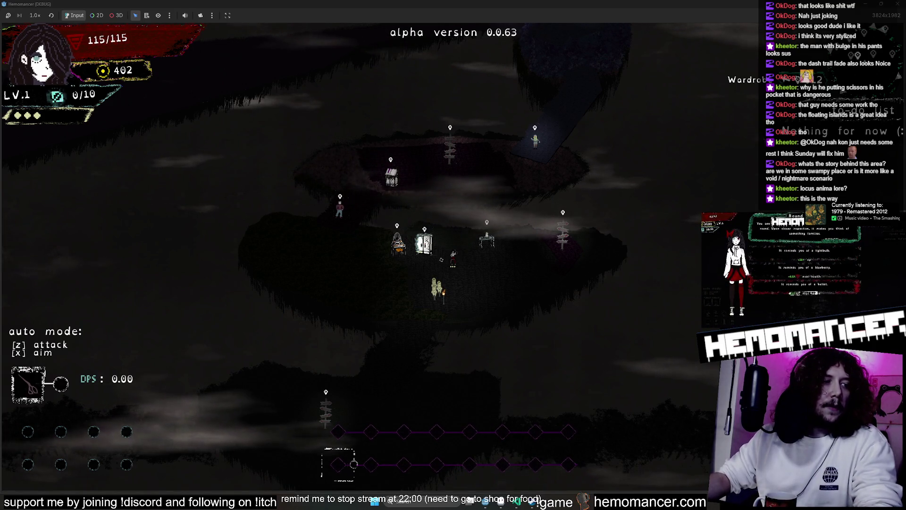
scroll(440, 259, "down", 1)
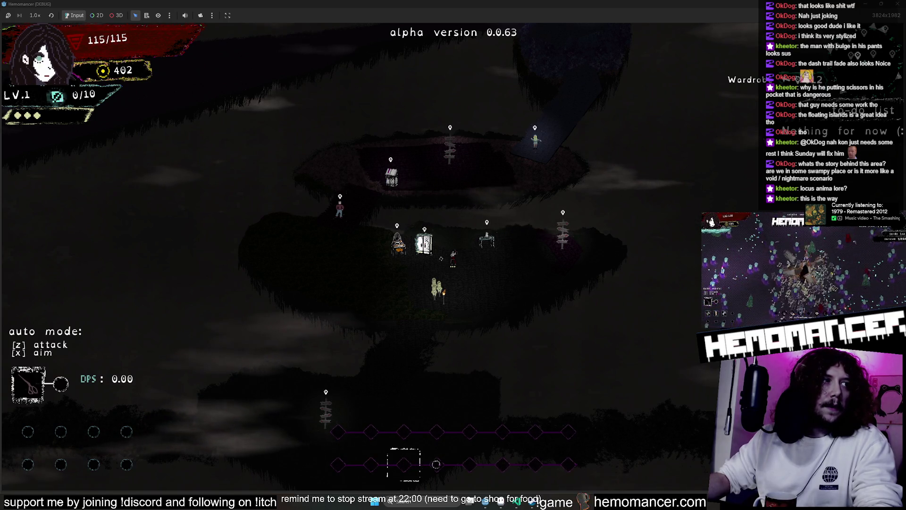
scroll(441, 259, "down", 1)
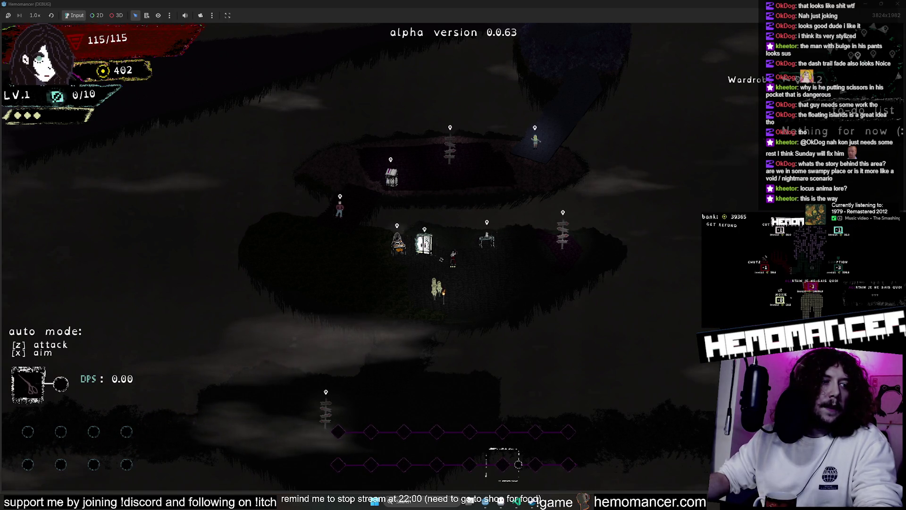
scroll(441, 259, "down", 1)
scroll(441, 259, "down", 1)
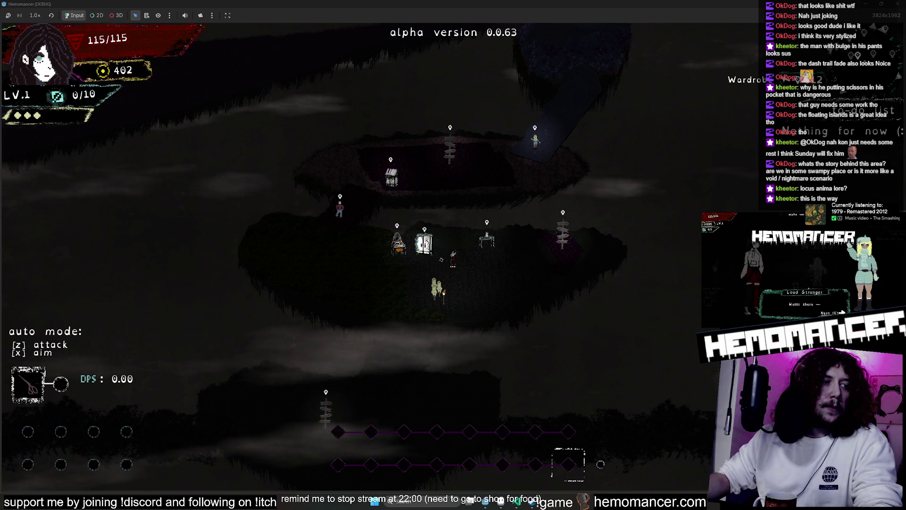
scroll(441, 257, "down", 2)
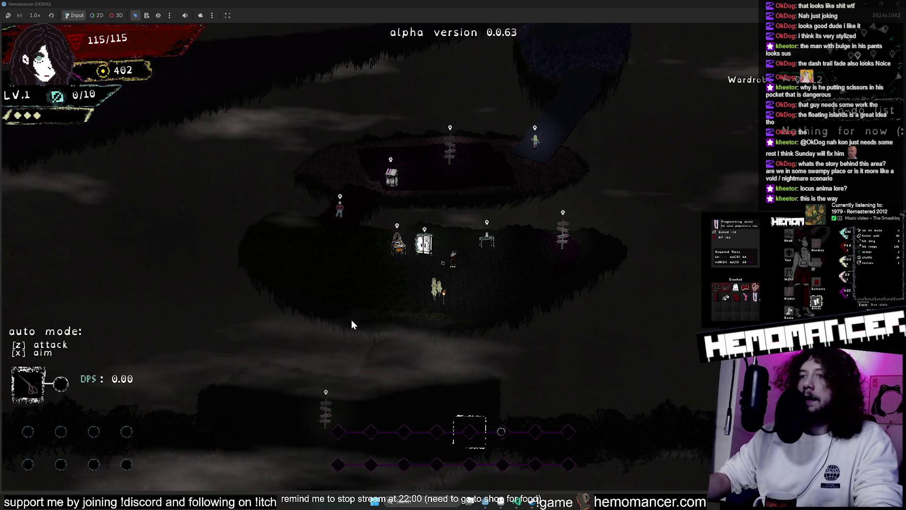
scroll(351, 323, "down", 1)
scroll(441, 261, "down", 3)
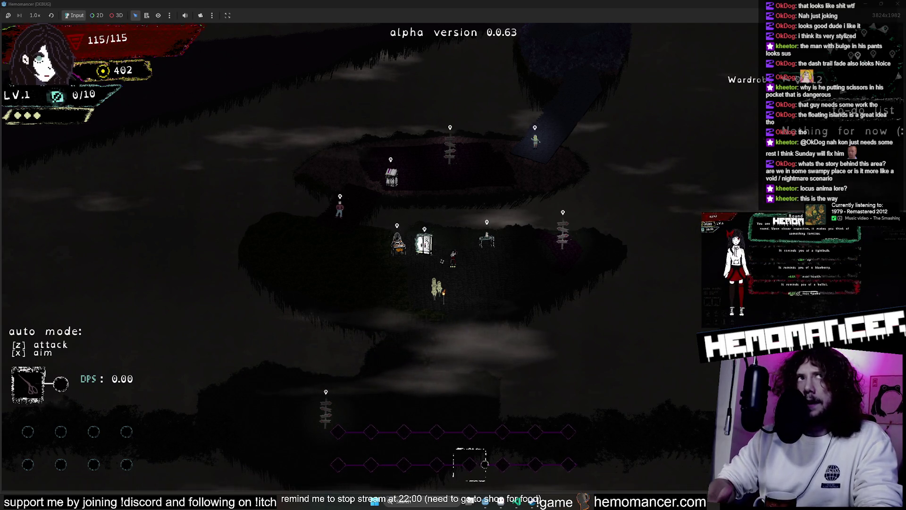
scroll(442, 261, "down", 3)
scroll(441, 261, "down", 2)
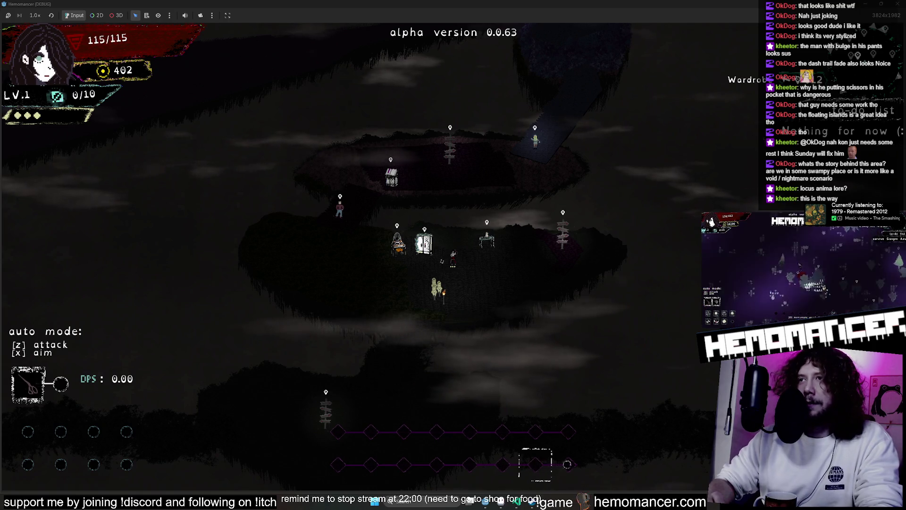
scroll(442, 261, "down", 2)
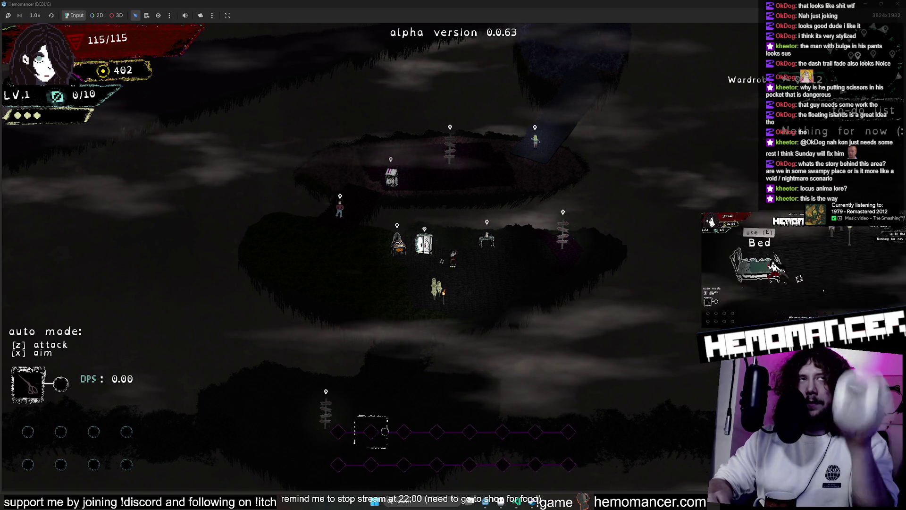
scroll(442, 261, "down", 3)
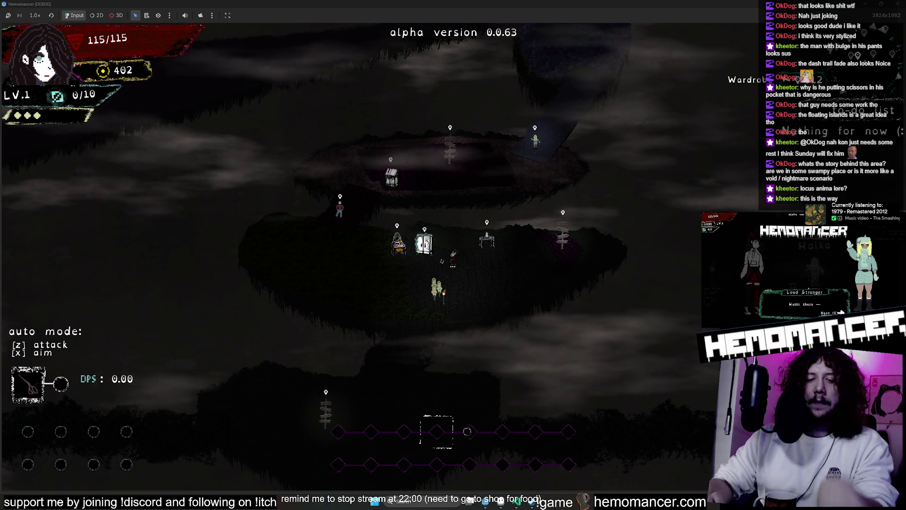
scroll(441, 261, "down", 3)
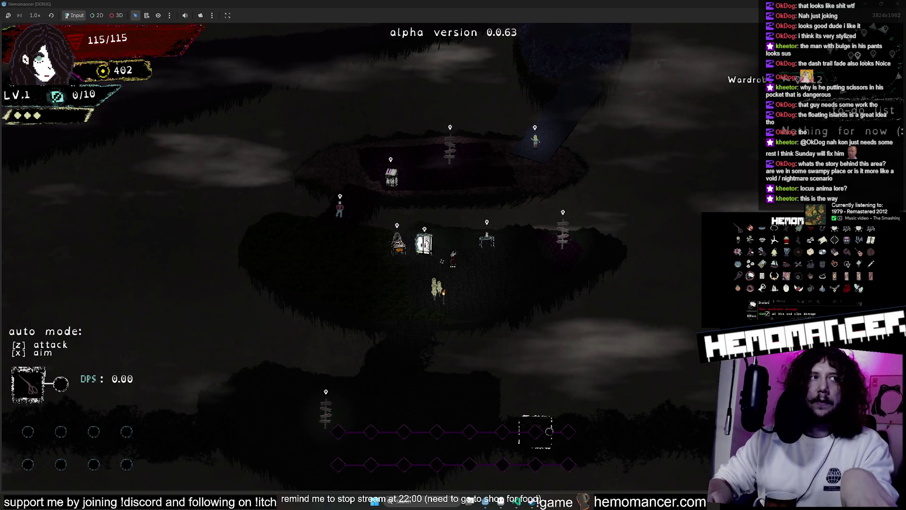
scroll(442, 260, "down", 1)
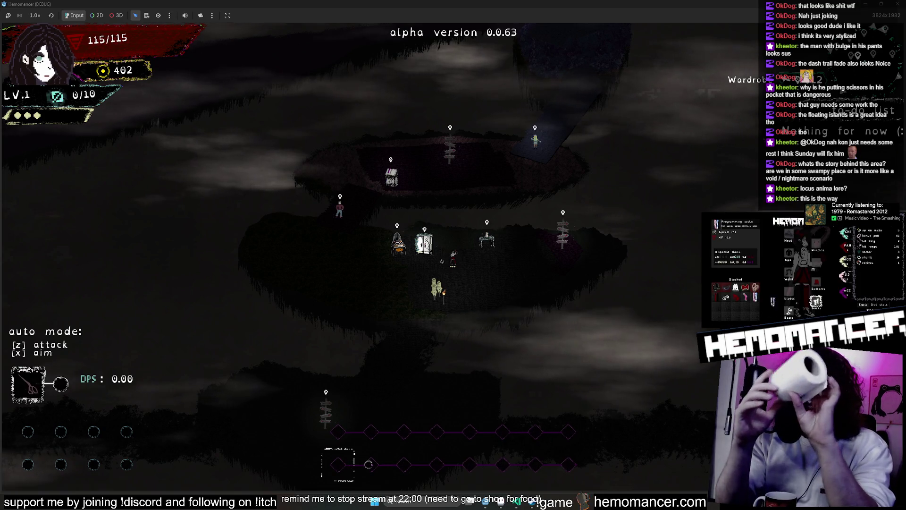
scroll(442, 261, "down", 3)
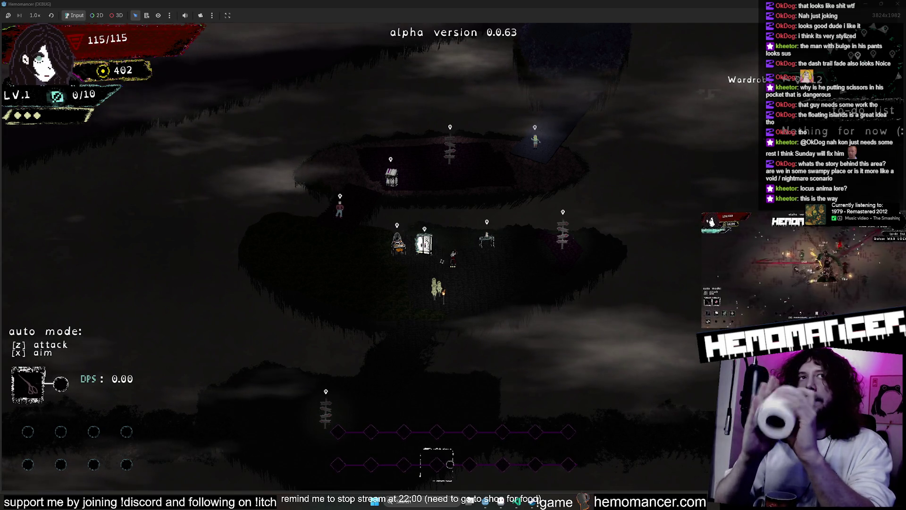
scroll(442, 261, "down", 2)
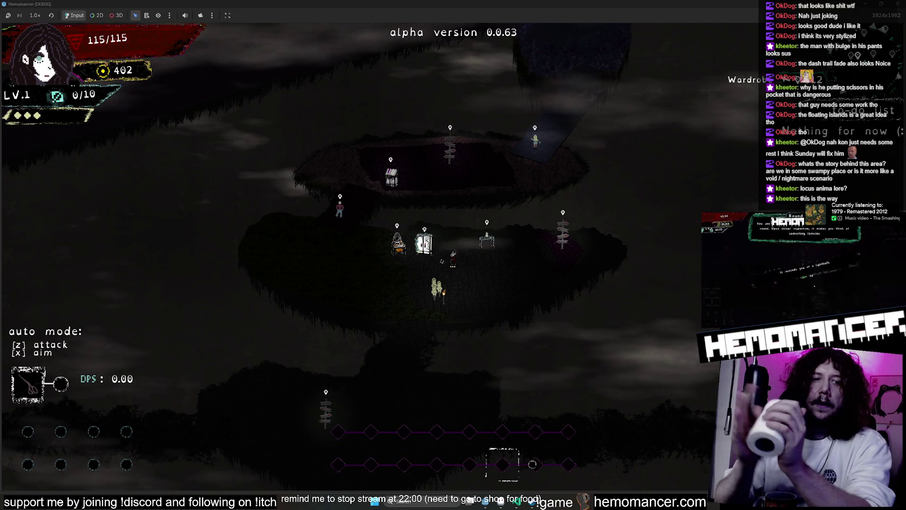
scroll(442, 261, "down", 2)
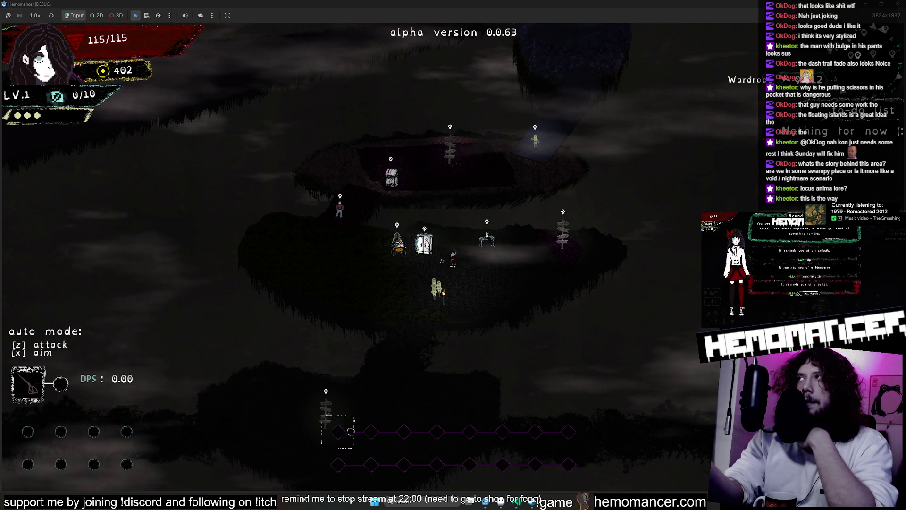
scroll(441, 261, "down", 1)
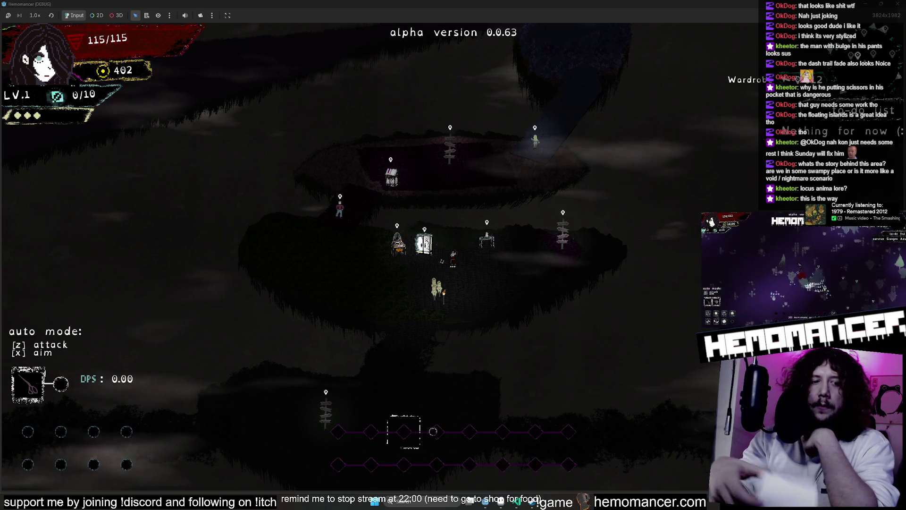
scroll(442, 261, "down", 2)
scroll(442, 261, "down", 1)
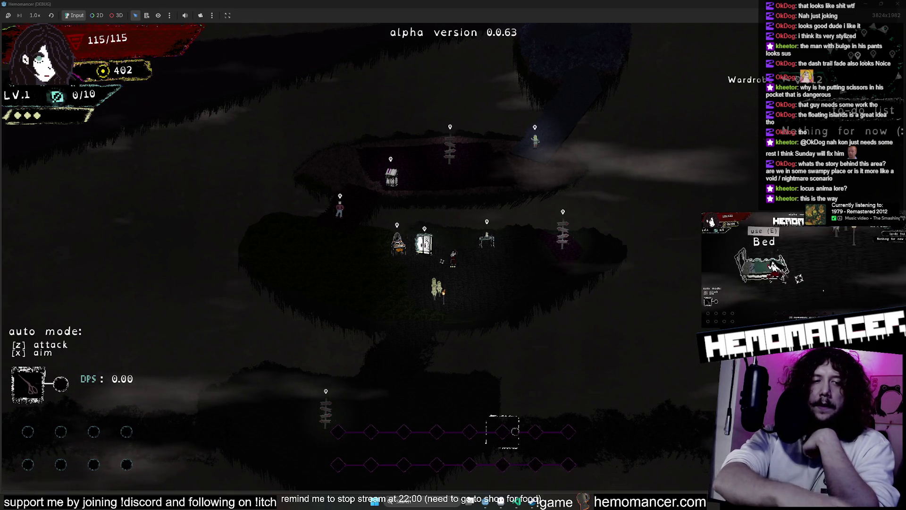
scroll(442, 261, "down", 1)
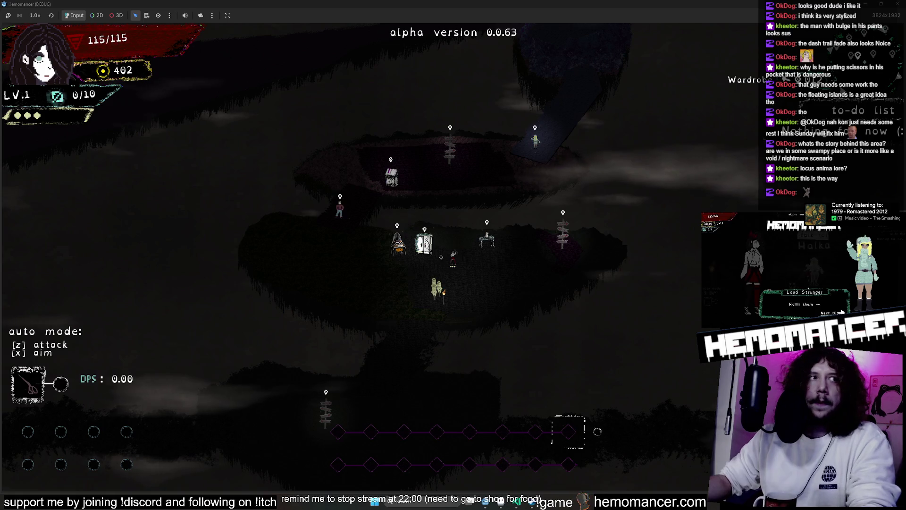
scroll(441, 257, "down", 3)
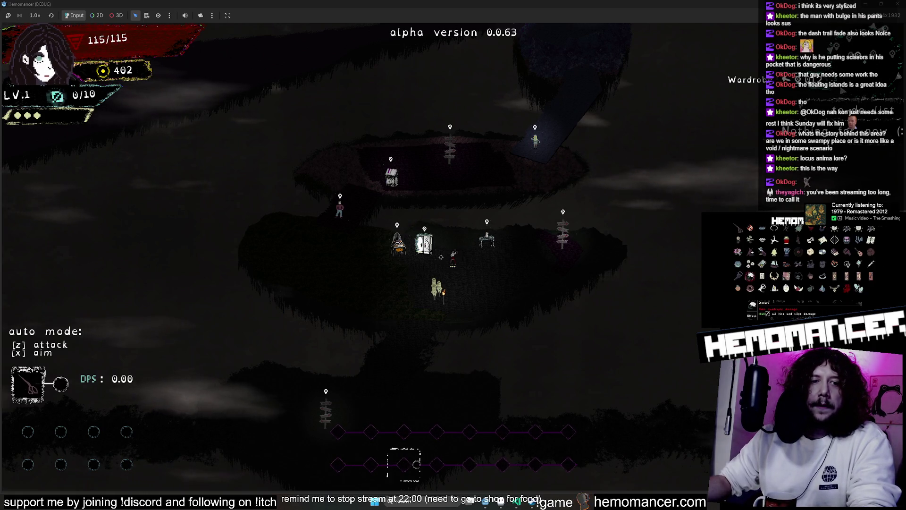
scroll(441, 261, "down", 1)
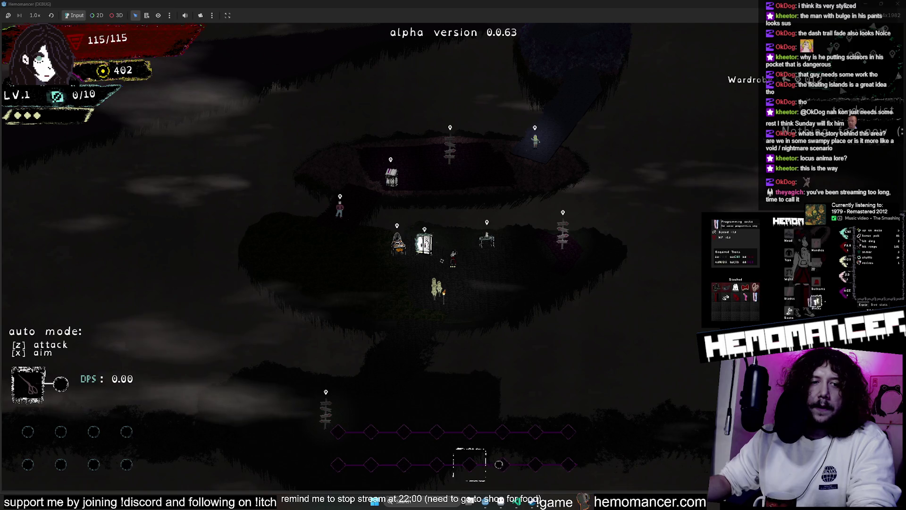
scroll(442, 261, "down", 1)
scroll(441, 260, "down", 1)
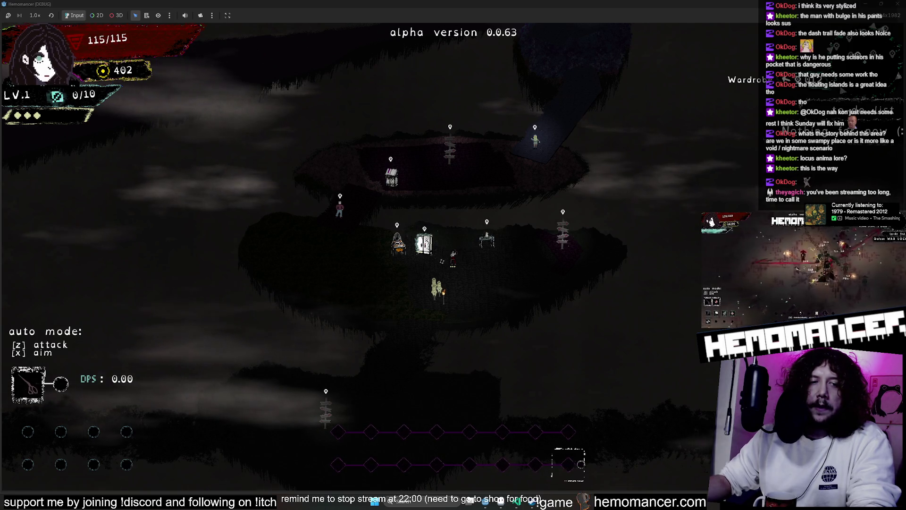